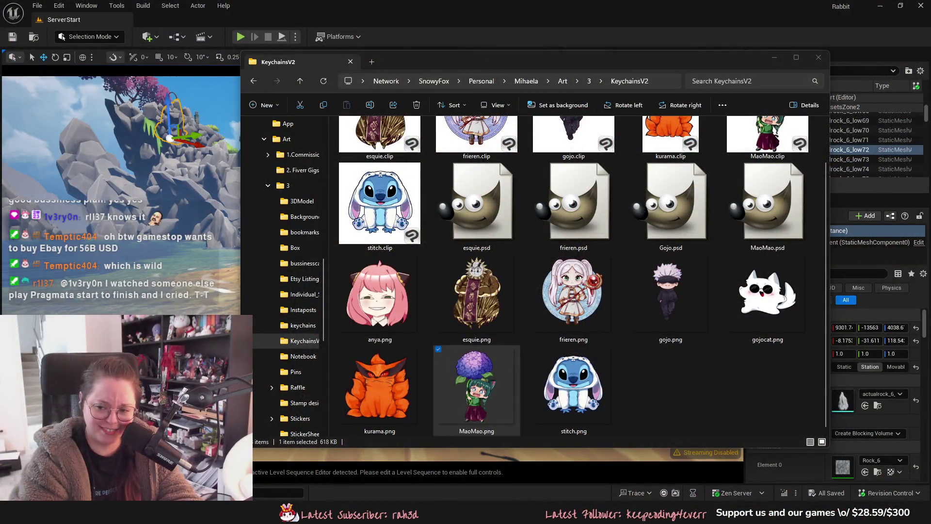
- Select the esquie, frieren, gojo and MaoMao PNG keychain images together
click(472, 304)
ctrl+click(573, 296)
ctrl+click(683, 310)
ctrl+click(477, 388)
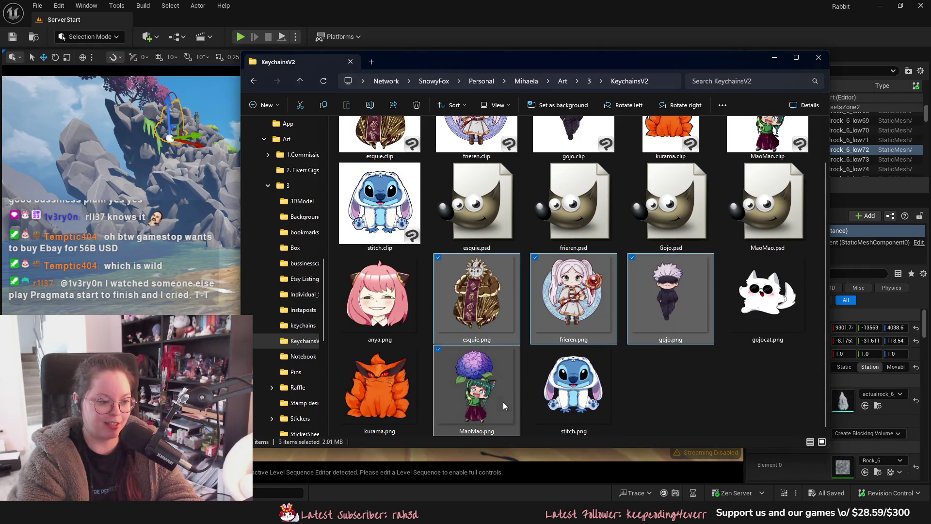
- Make the Explorer window taller at top and bottom, then clear the selection
mouse_move(558, 50)
mouse_down()
mouse_move(558, 28)
mouse_move(557, 109)
mouse_move(555, 55)
mouse_up()
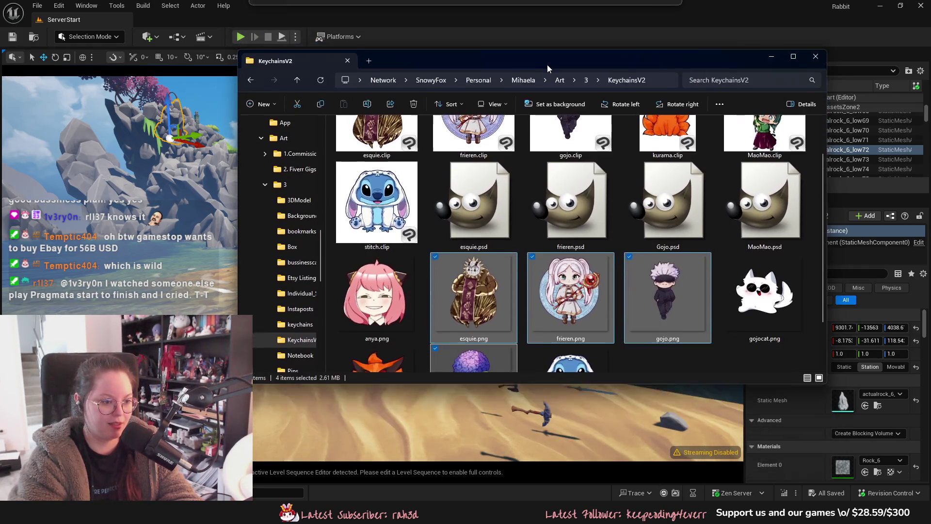
drag(597, 378, 597, 415)
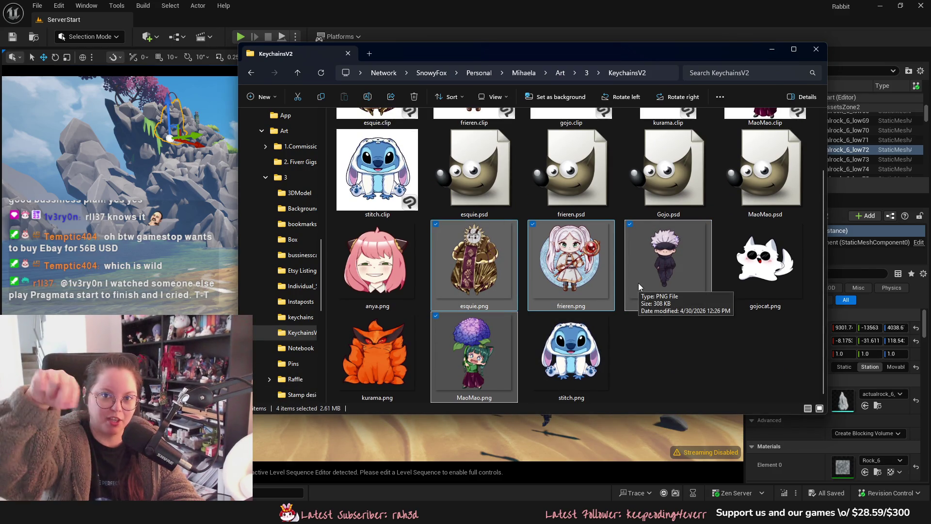
click(672, 364)
- Enlarge the keychain thumbnails to three per row
ctrl+scroll(574, 360, up, 2)
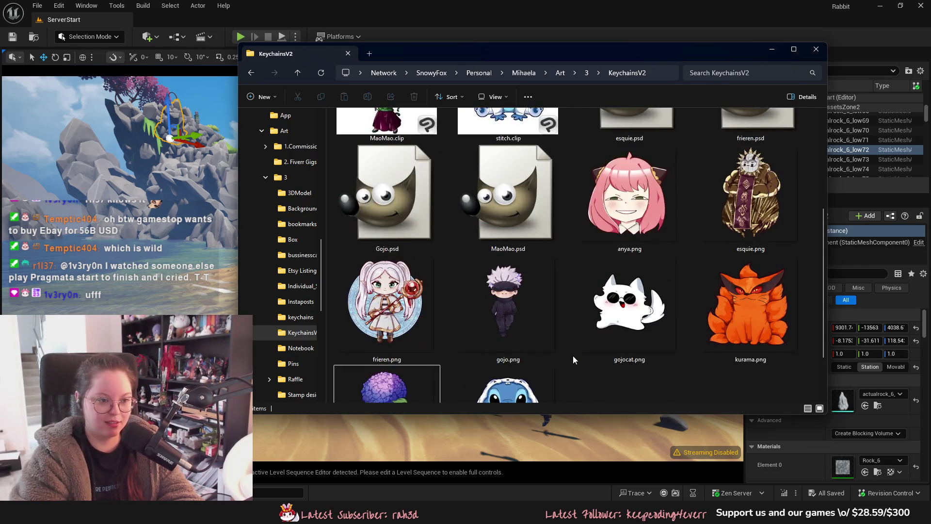
ctrl+scroll(574, 359, up, 1)
scroll(573, 356, down, 2)
key(space)
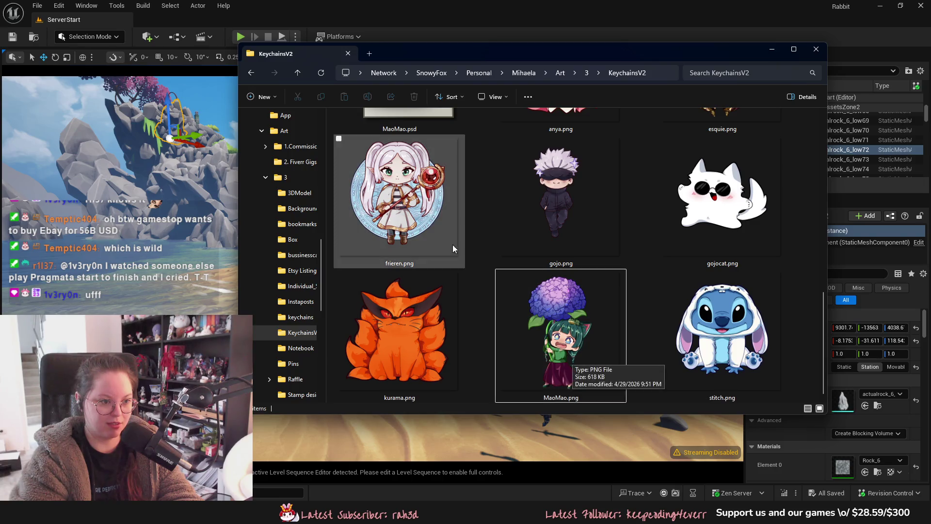
- Select gojo, MaoMao and esquie PNGs, stretch the window taller, then select only frieren.png
ctrl+click(576, 234)
ctrl+click(574, 350)
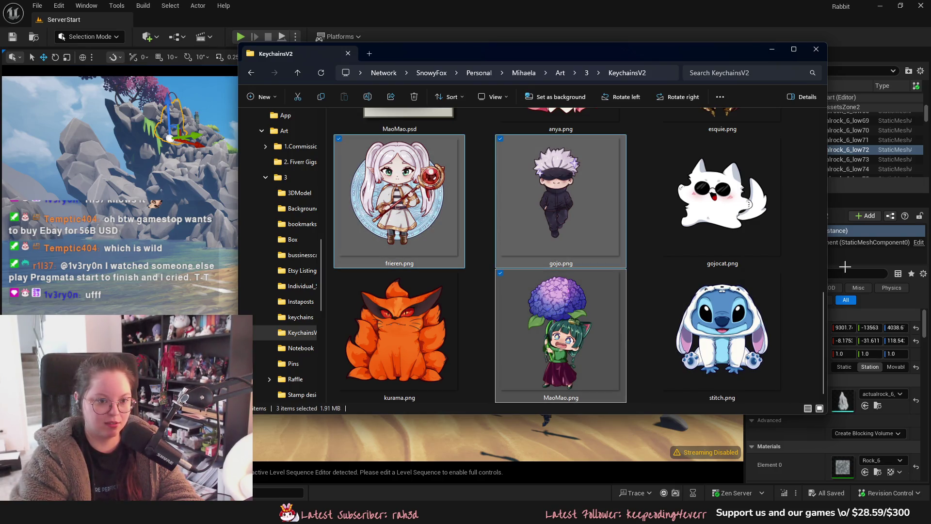
drag(799, 417, 799, 486)
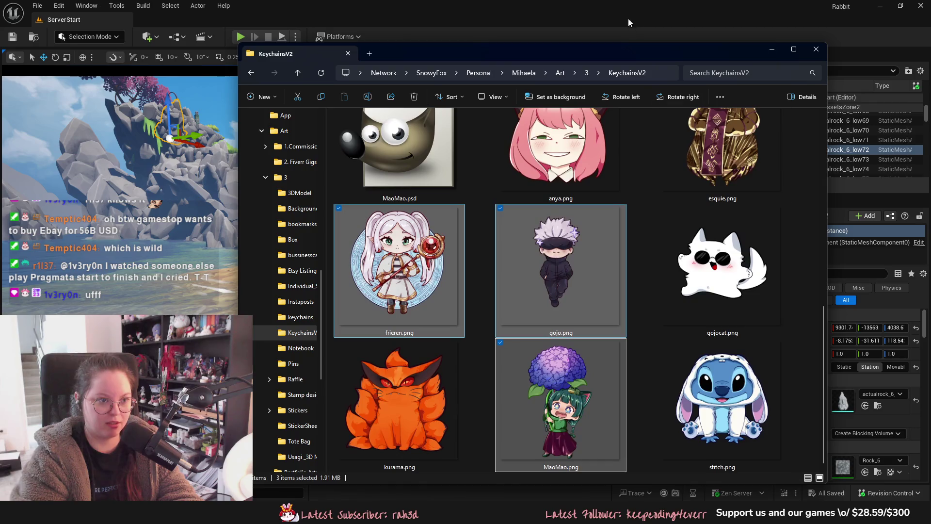
drag(624, 42, 623, 9)
ctrl+click(723, 146)
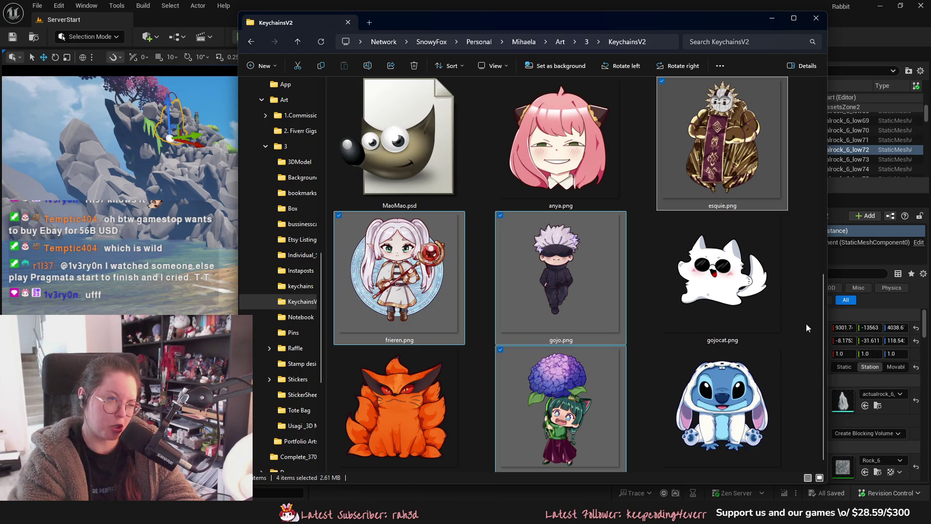
click(804, 340)
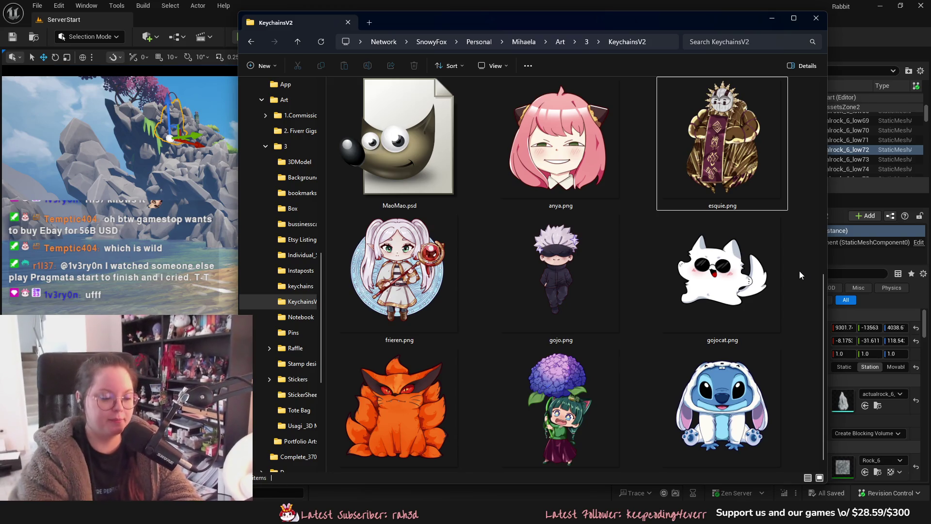
click(399, 271)
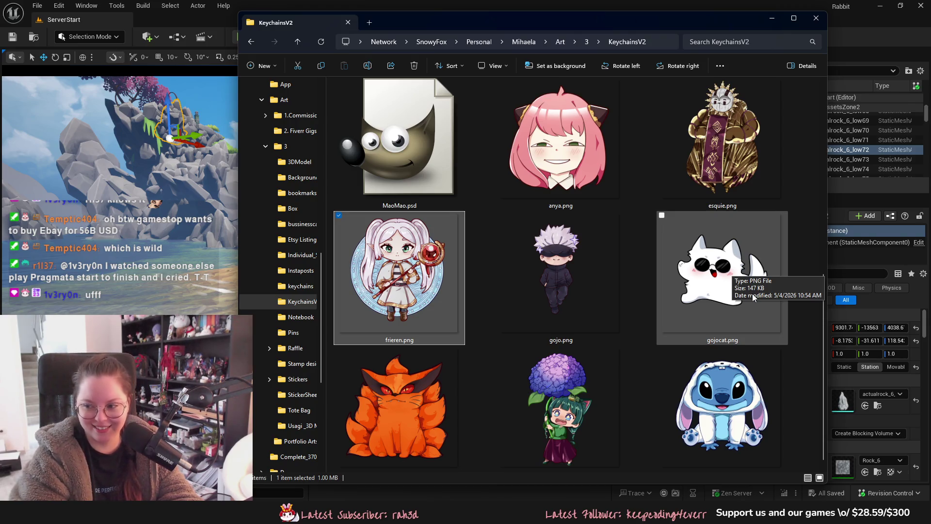
- Select kurama, anya, gojocat and stitch PNGs, narrow to gojocat, then deselect it
click(397, 407)
ctrl+click(561, 141)
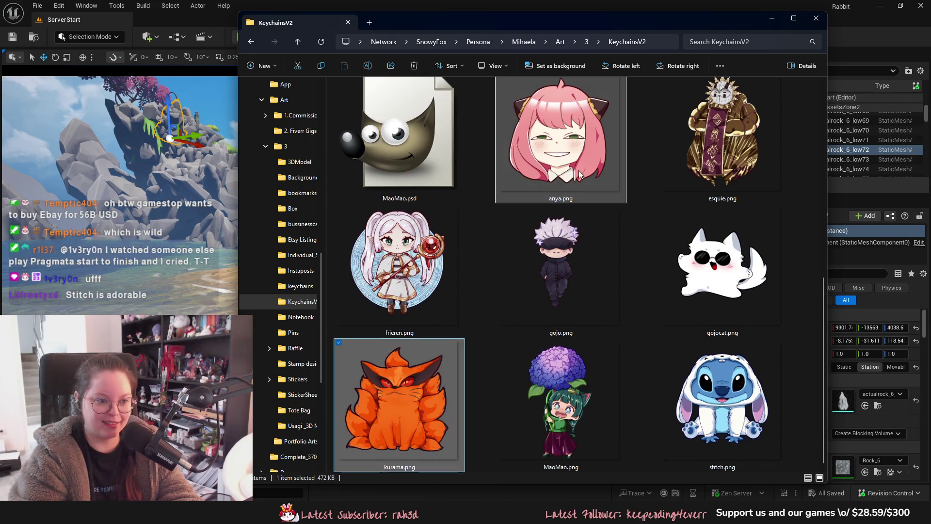
ctrl+click(723, 271)
ctrl+click(761, 383)
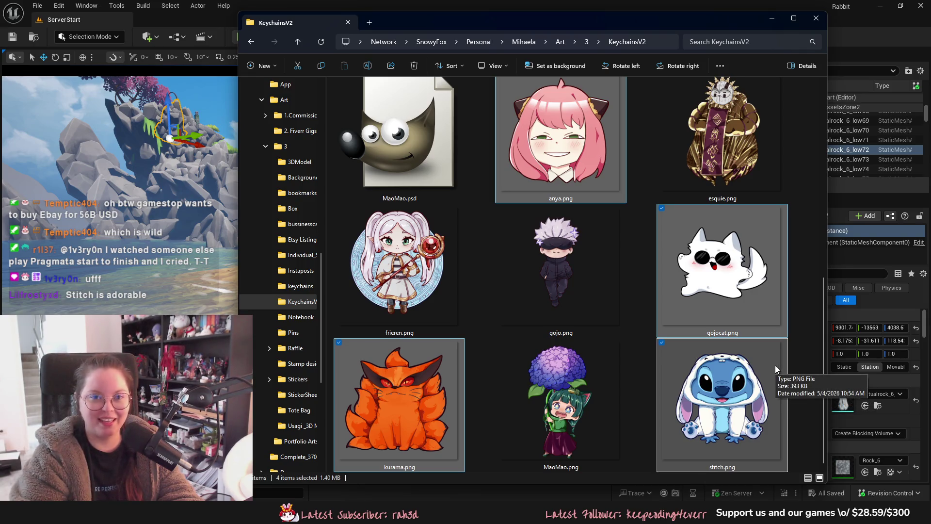
click(760, 348)
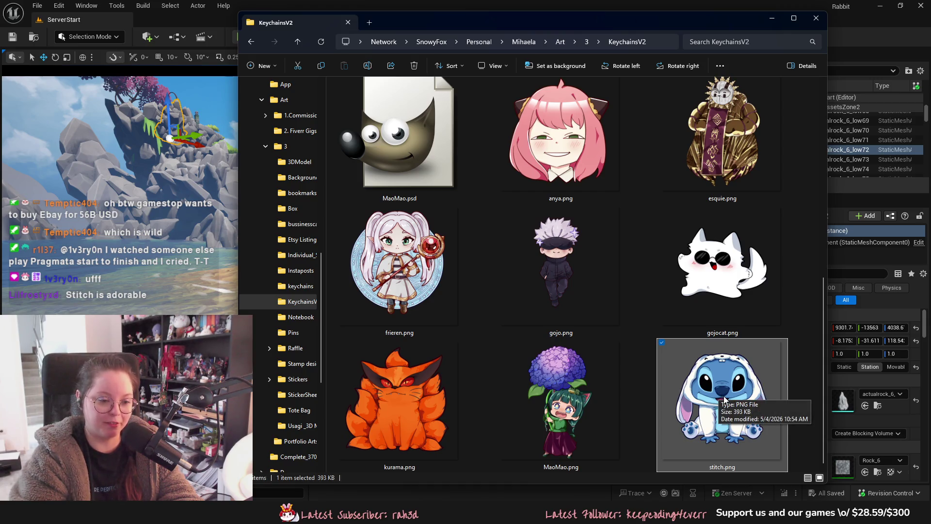
click(731, 306)
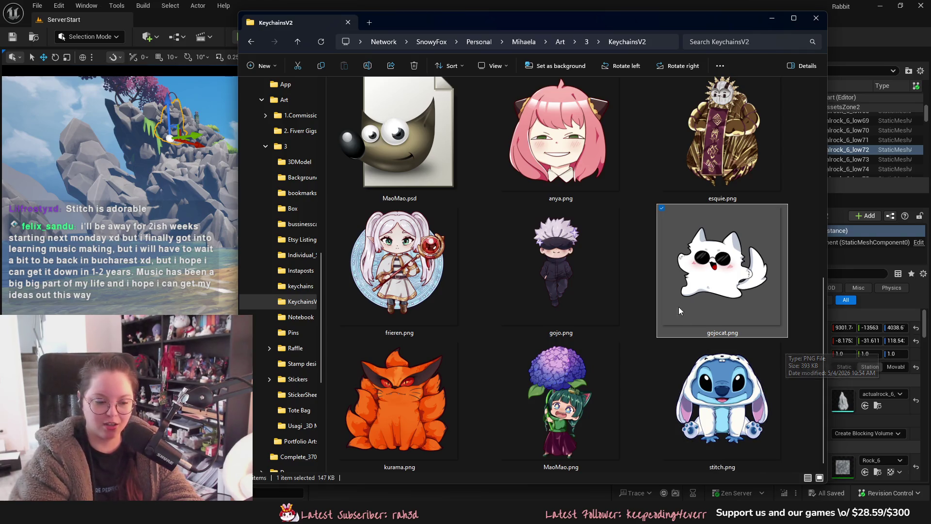
click(808, 354)
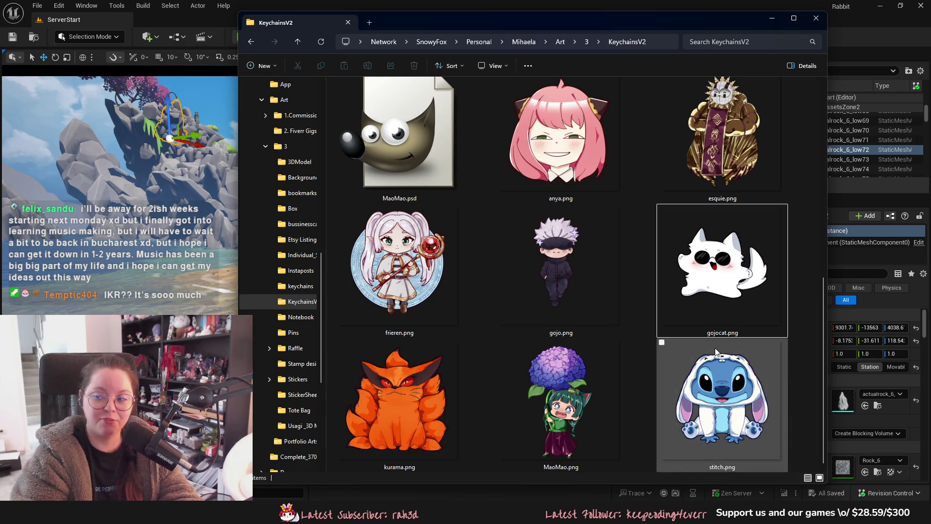
- Adjust the KeychainsV2 icon size, ending at smaller thumbnails four per row
mouse_move(714, 358)
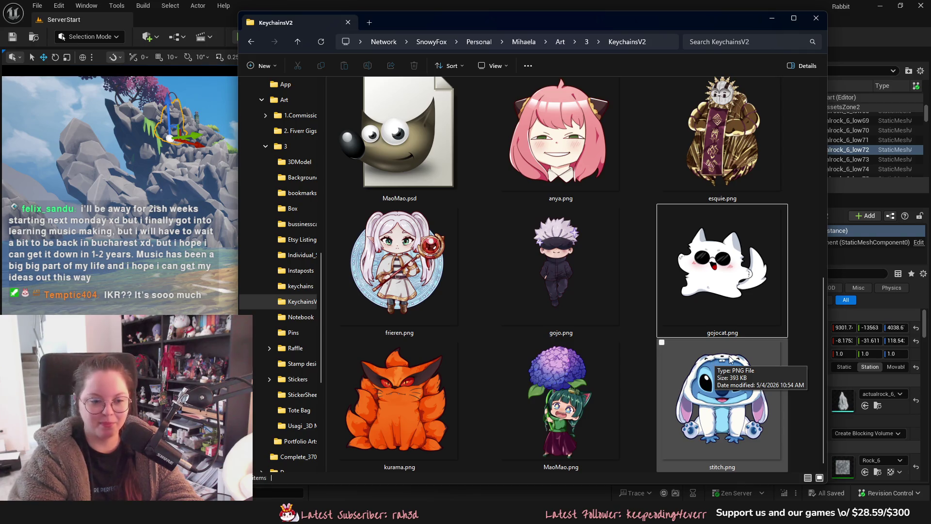
scroll(799, 354, up, 1)
scroll(799, 381, down, 1)
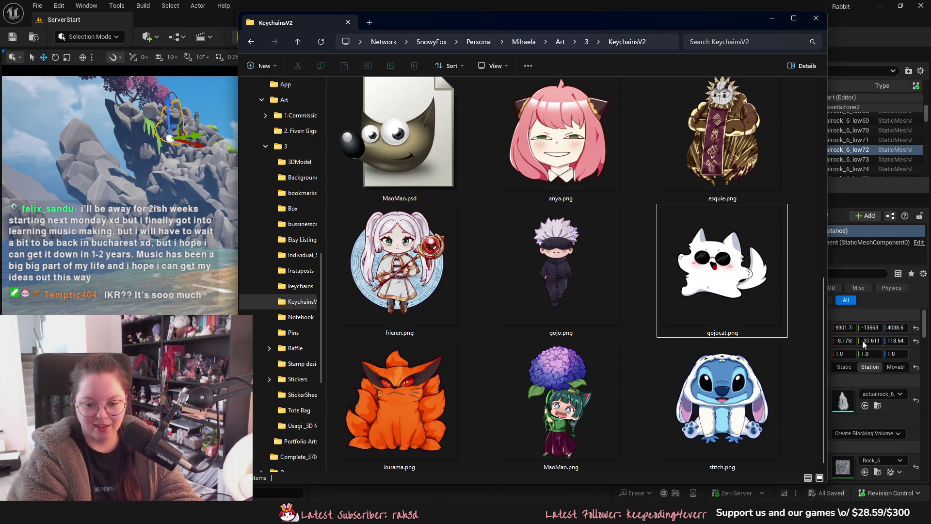
ctrl+scroll(801, 322, down, 2)
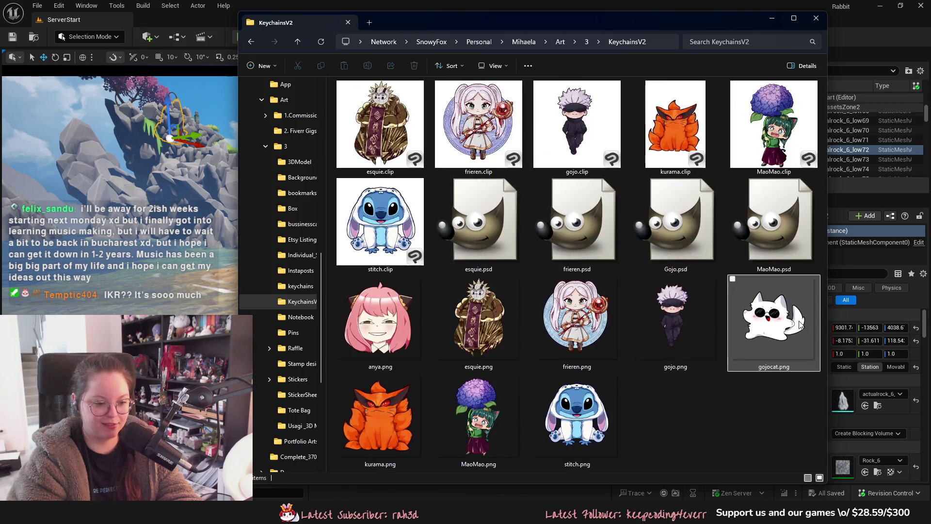
ctrl+scroll(795, 320, up, 1)
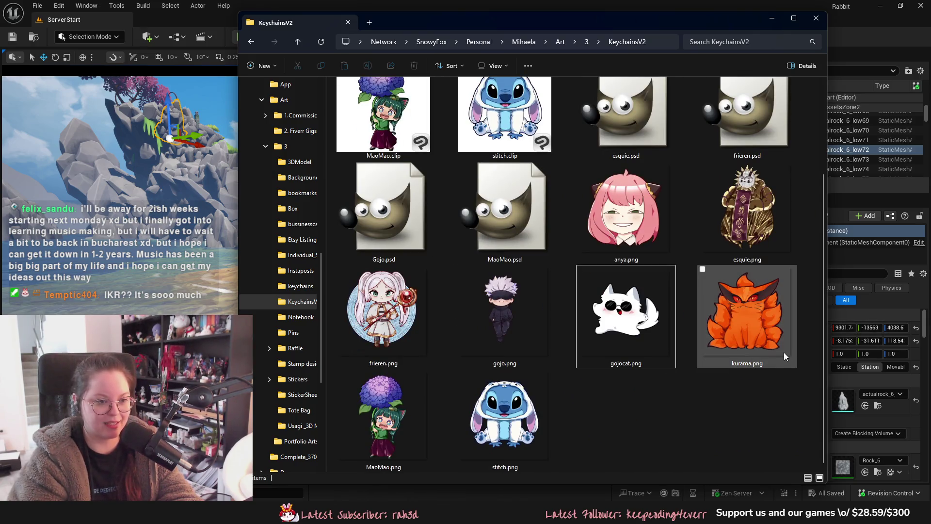
- Minimize File Explorer and fly the Unreal camera forward along the beach, turning left
click(774, 21)
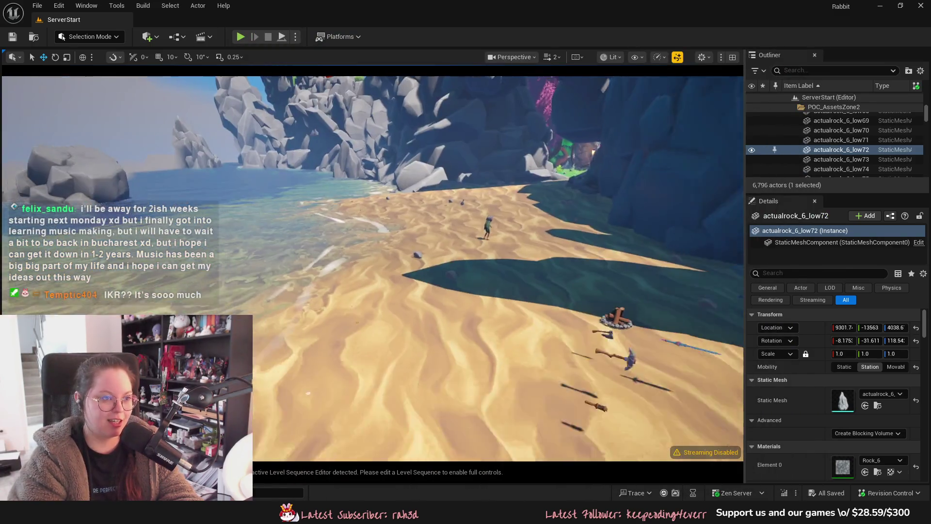
right_drag(372, 267, 412, 268)
mouse_move(638, 268)
right_down()
mouse_move(626, 268)
mouse_move(638, 268)
right_up()
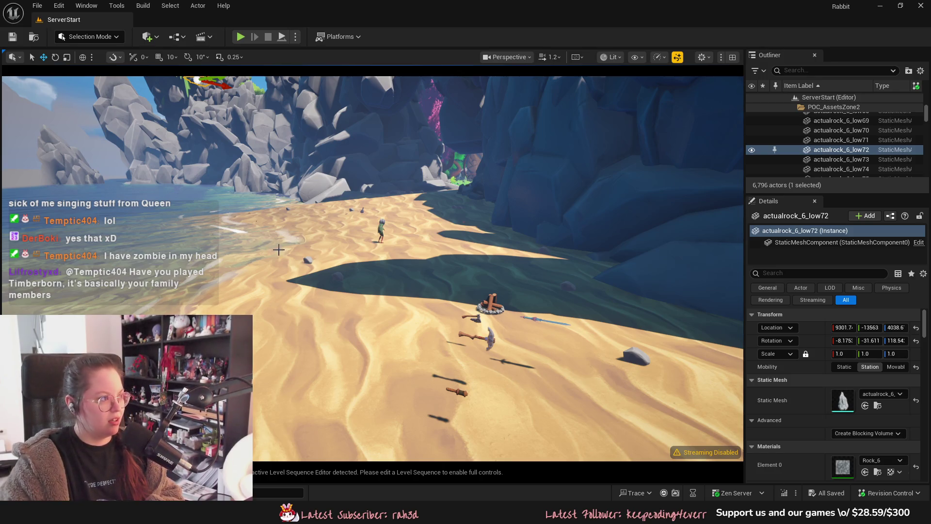
- Turn the camera left across the beach, then switch to the taygedo NTE image results
mouse_move(279, 250)
right_down()
mouse_move(243, 250)
mouse_move(273, 254)
right_up()
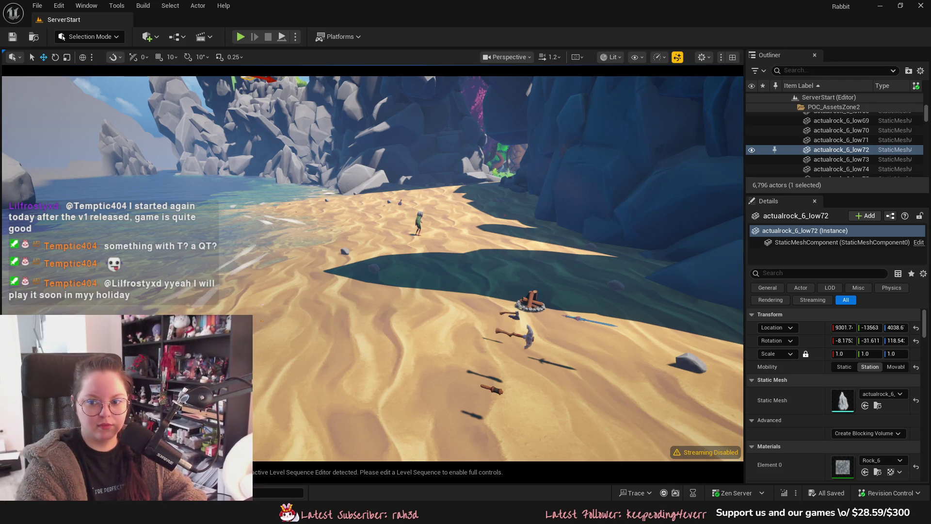
key(alt+Tab)
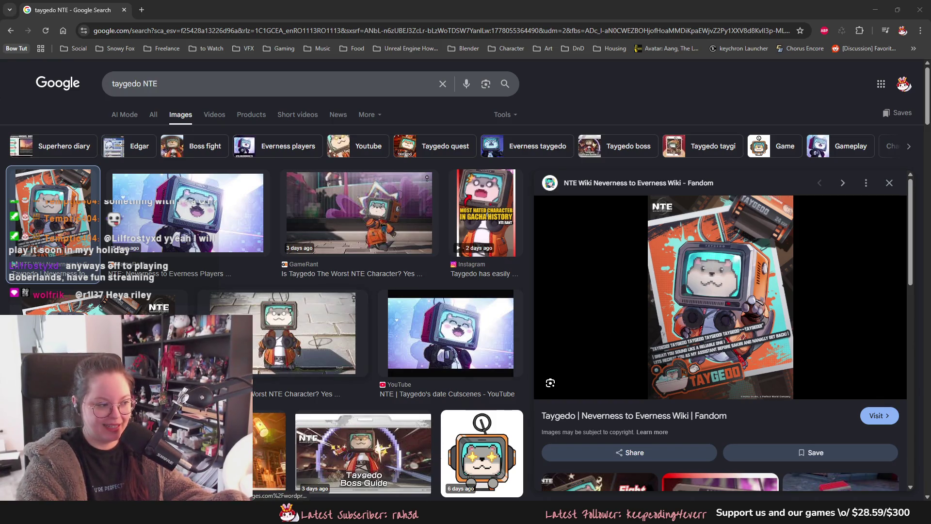
- Preview the Perfect World and GameRant Taygedo images, scroll the results, then return to Unreal
click(106, 302)
click(189, 213)
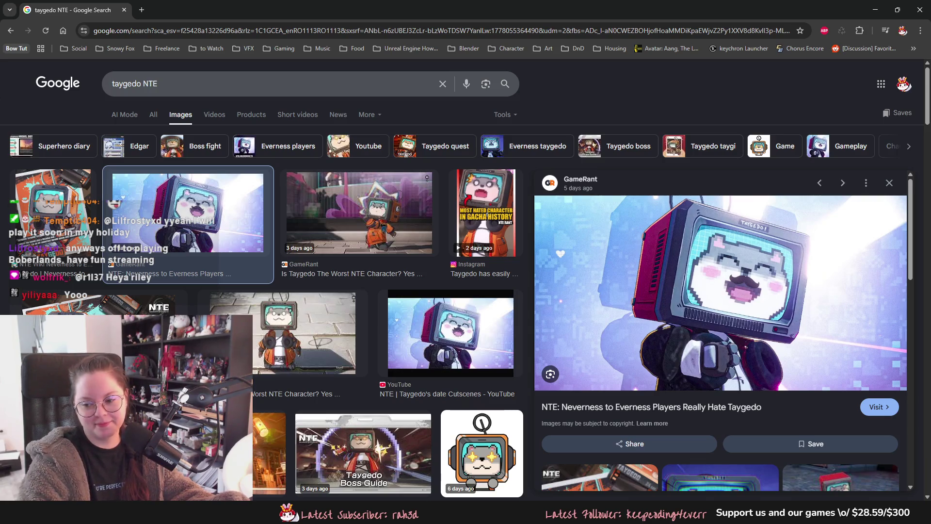
click(365, 229)
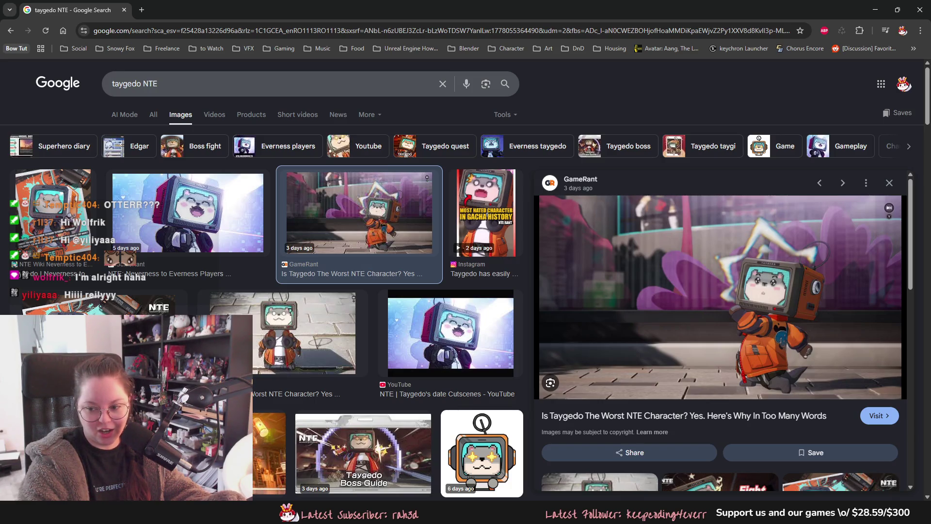
scroll(278, 72, down, 2)
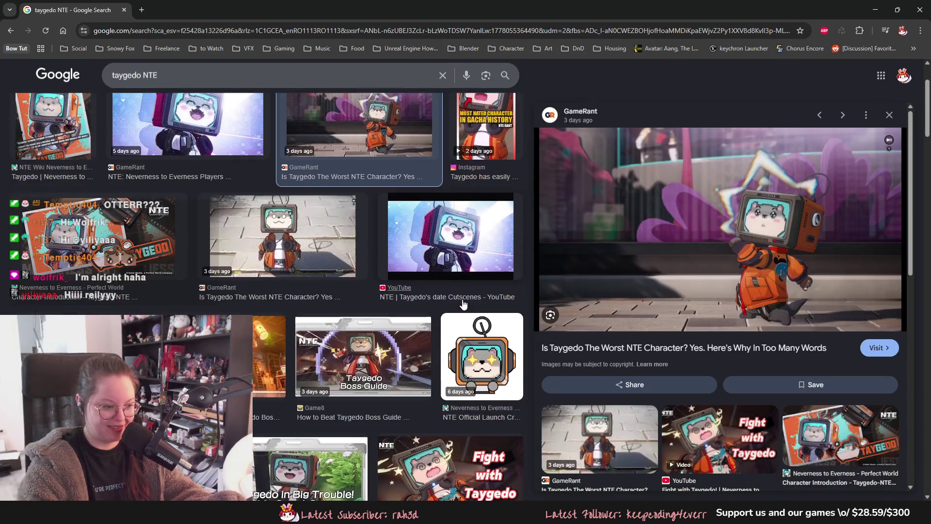
key(alt+Tab)
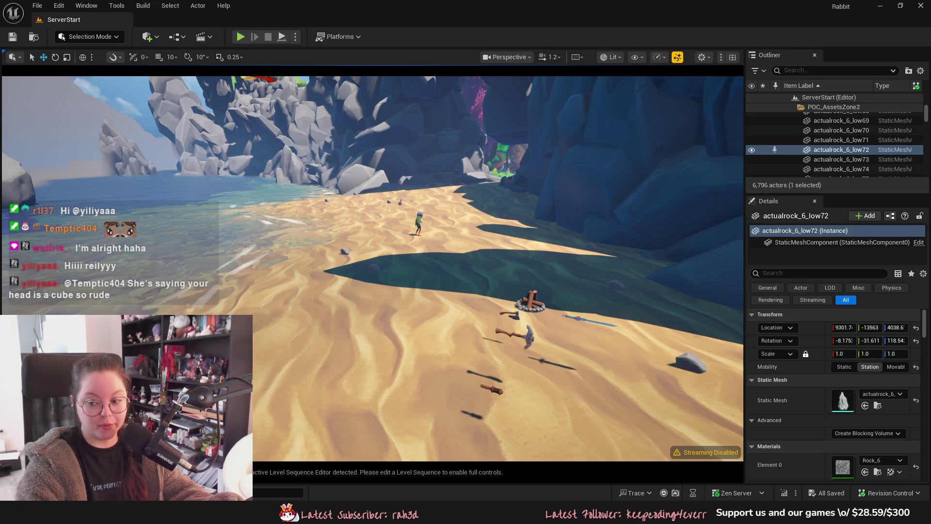
key(alt+Tab)
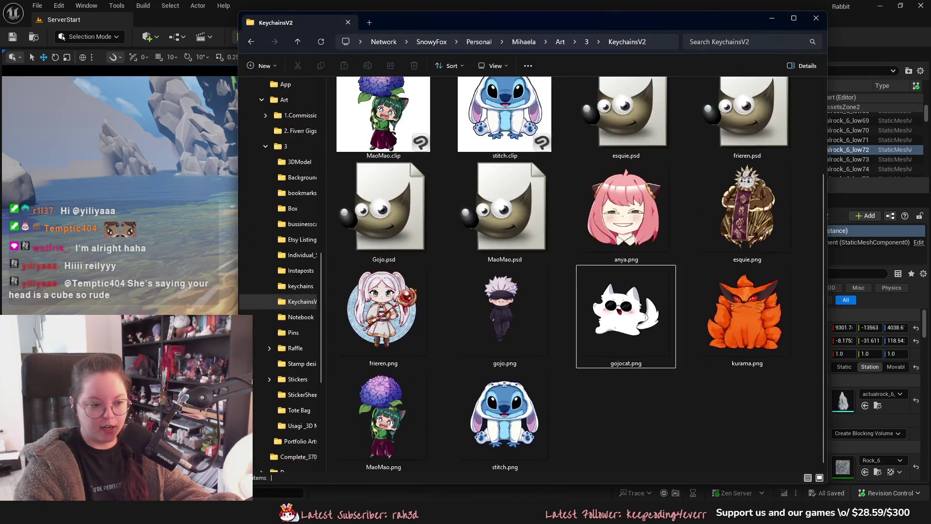
mouse_move(672, 14)
mouse_down()
mouse_move(779, 58)
mouse_move(930, 50)
mouse_move(930, 72)
mouse_up()
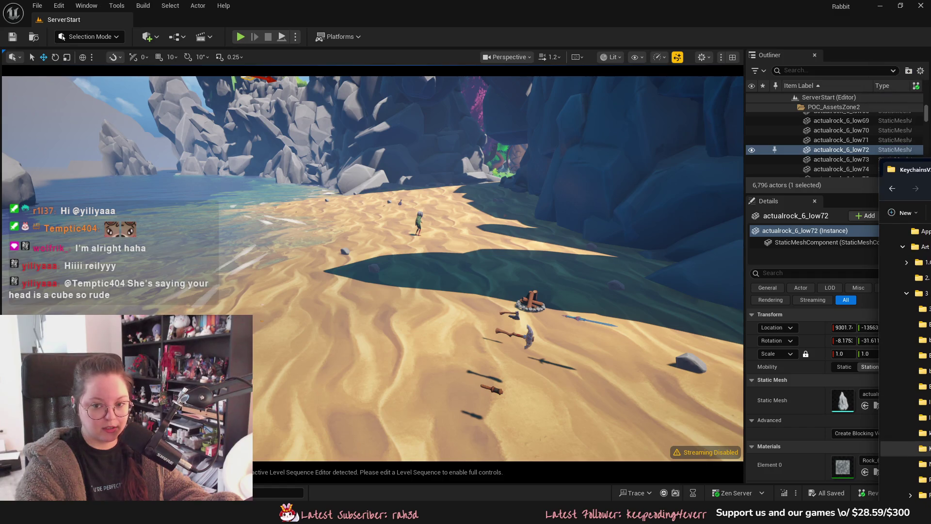
key(alt+Tab)
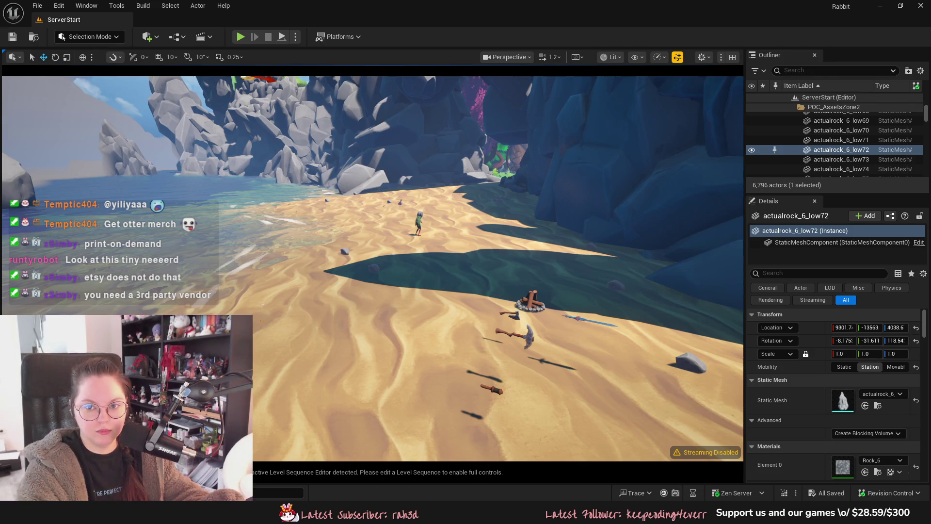
- Fly the camera toward the cave, then turn toward the sea and along the beach to the cliffs
mouse_move(474, 218)
right_down()
mouse_move(483, 203)
mouse_move(474, 218)
right_up()
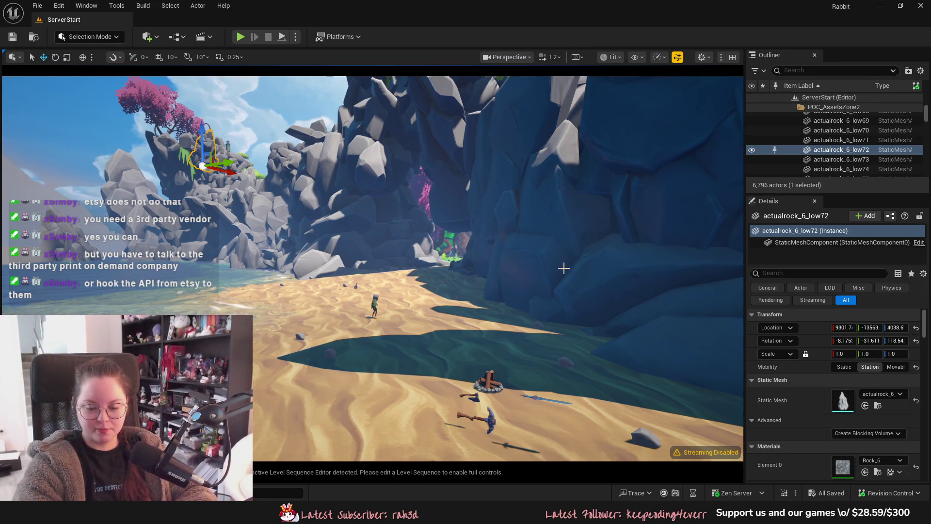
mouse_move(563, 268)
right_down()
mouse_move(485, 252)
mouse_move(422, 293)
mouse_move(297, 104)
mouse_move(339, 116)
mouse_move(378, 111)
mouse_move(547, 395)
mouse_move(631, 388)
mouse_move(546, 388)
right_up()
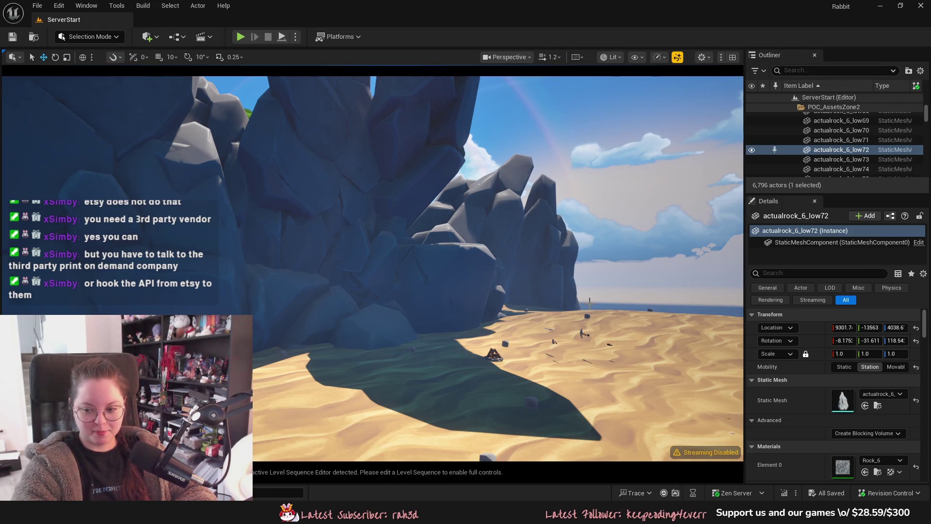
mouse_move(485, 267)
right_down()
mouse_move(533, 262)
mouse_move(436, 267)
right_up()
mouse_move(558, 306)
right_down()
mouse_move(466, 310)
mouse_move(482, 317)
mouse_move(466, 321)
right_up()
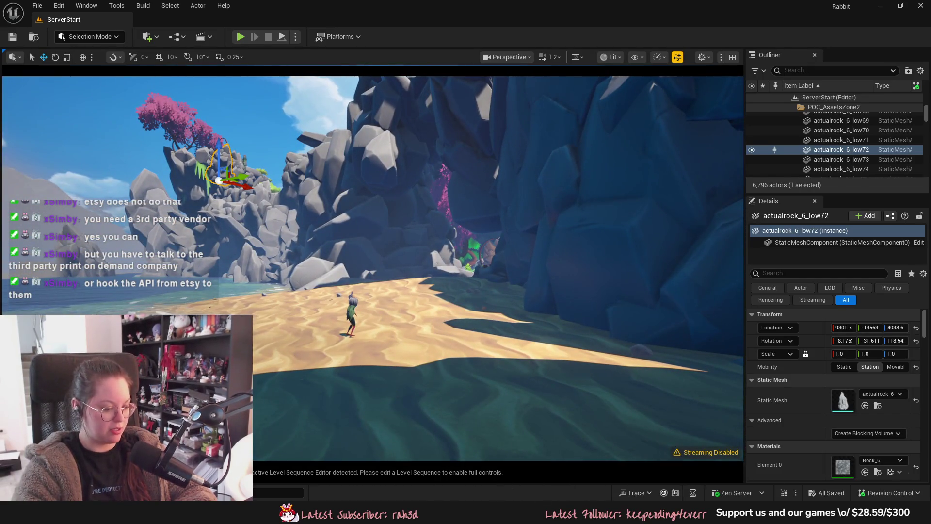
- Launch Blender 5.0 from the Start menu and open the recent Usagi.blend file
key(super)
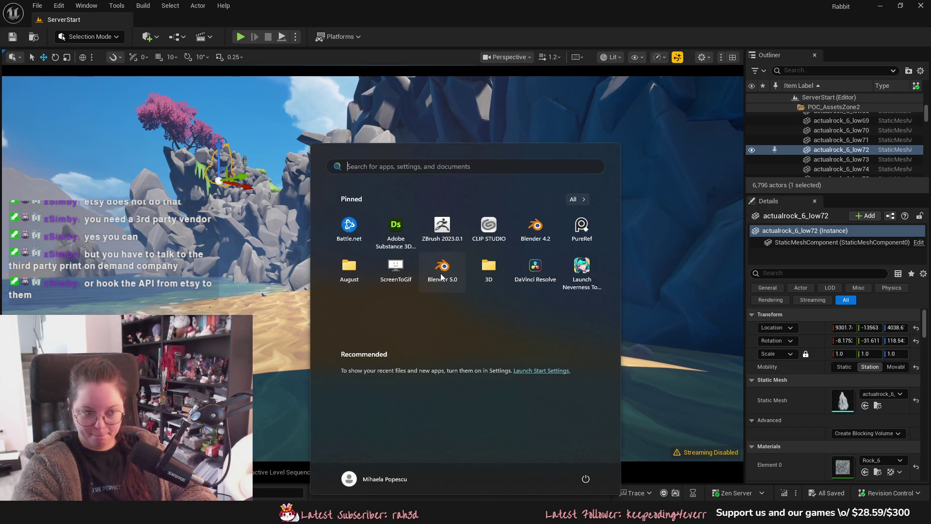
click(440, 273)
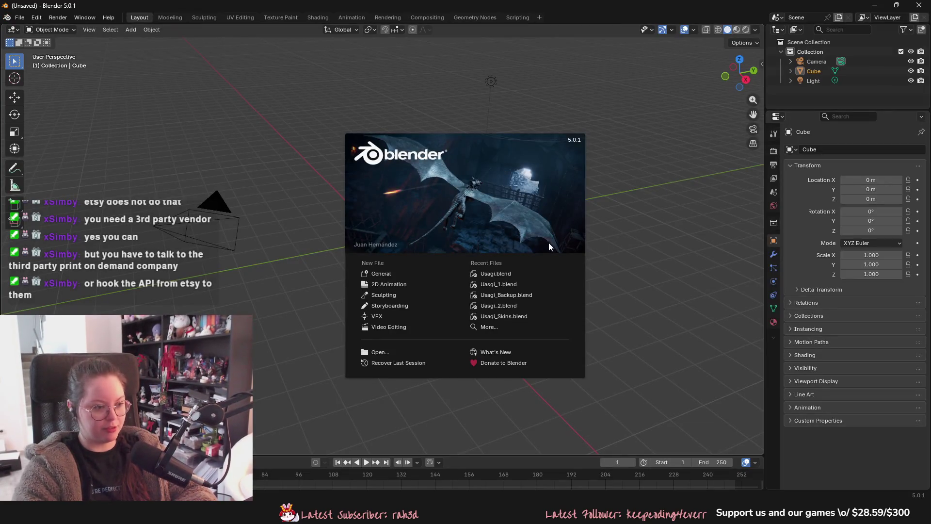
click(507, 273)
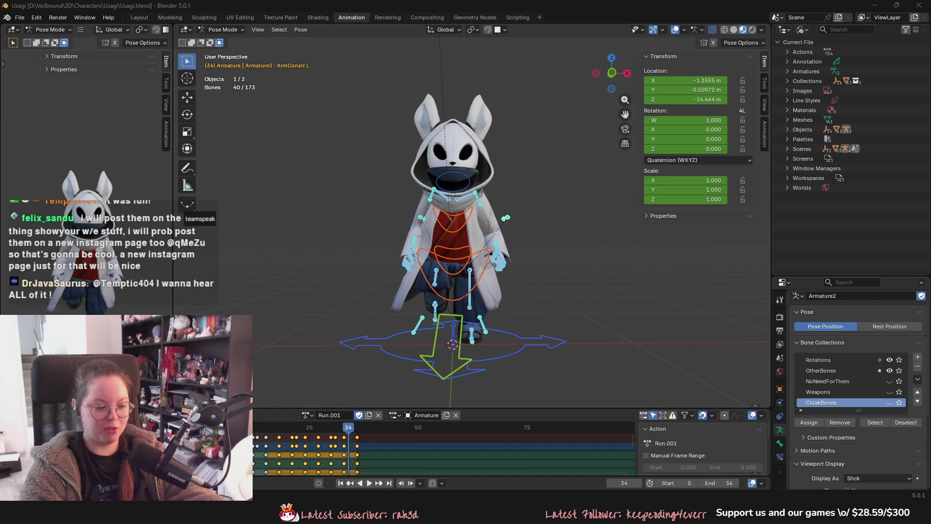
- Orbit the view to see the rabbit rig's run pose from the side, then switch to Discord
mouse_move(634, 261)
middle_down()
mouse_move(442, 275)
mouse_move(497, 282)
middle_up()
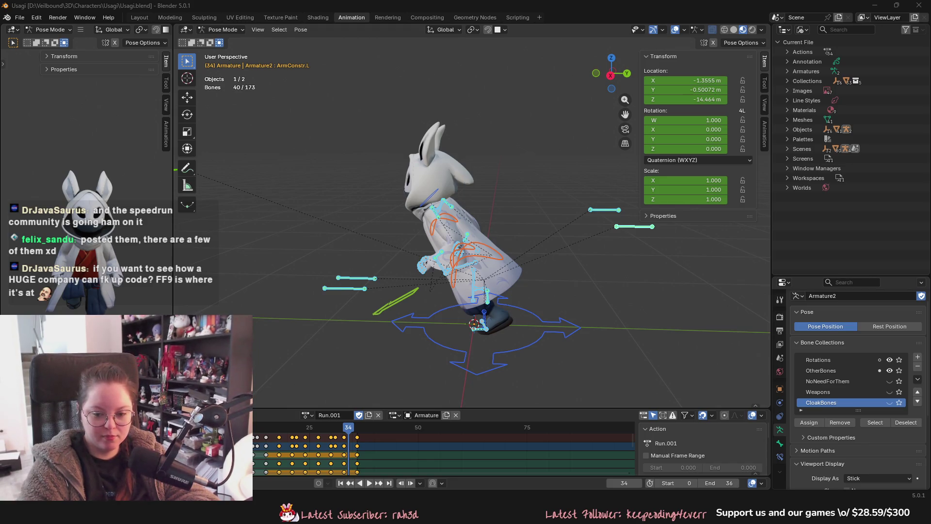
key(alt+Tab)
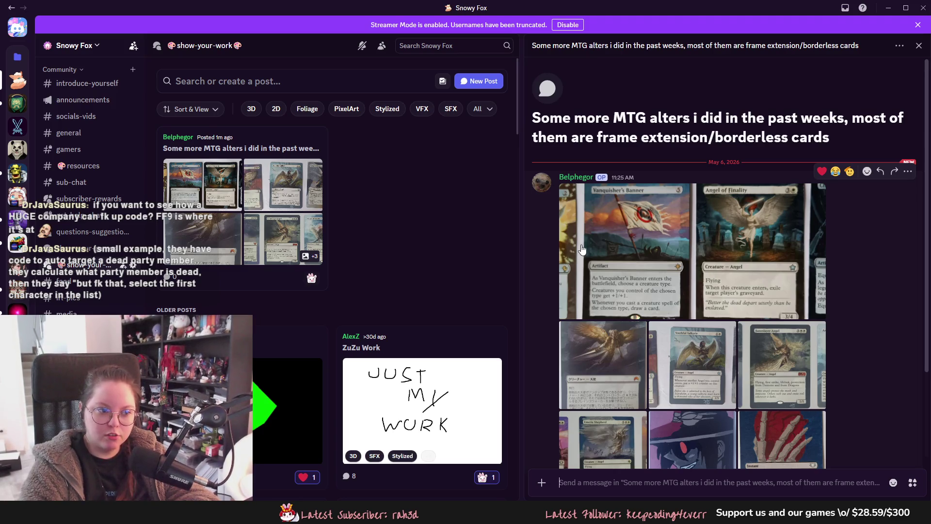
click(582, 249)
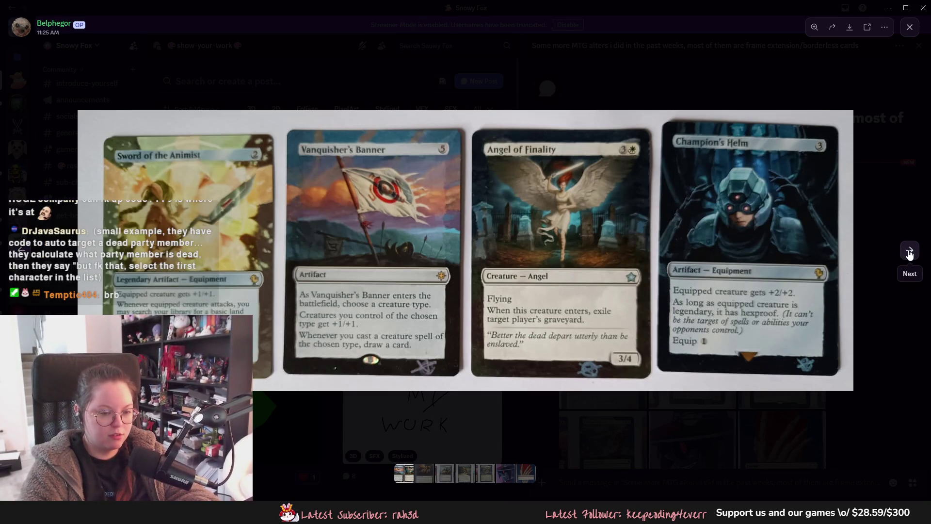
click(909, 252)
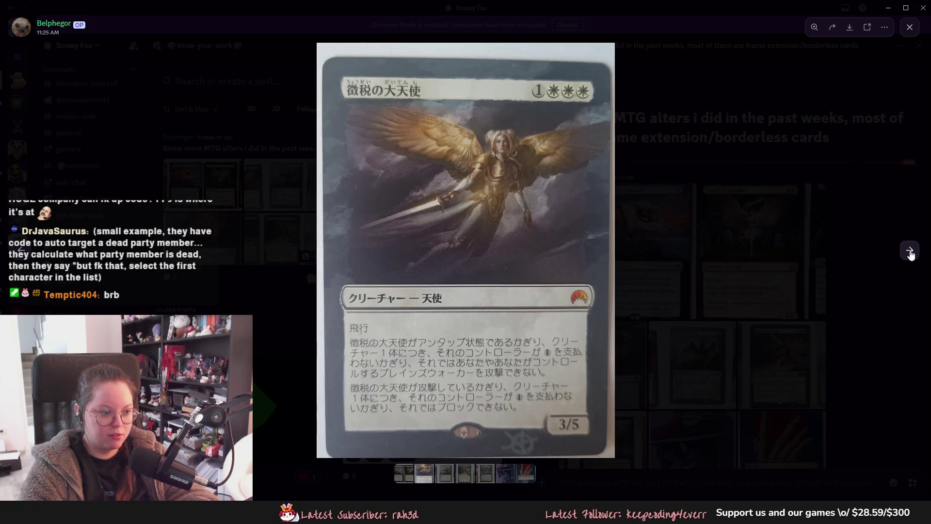
click(909, 252)
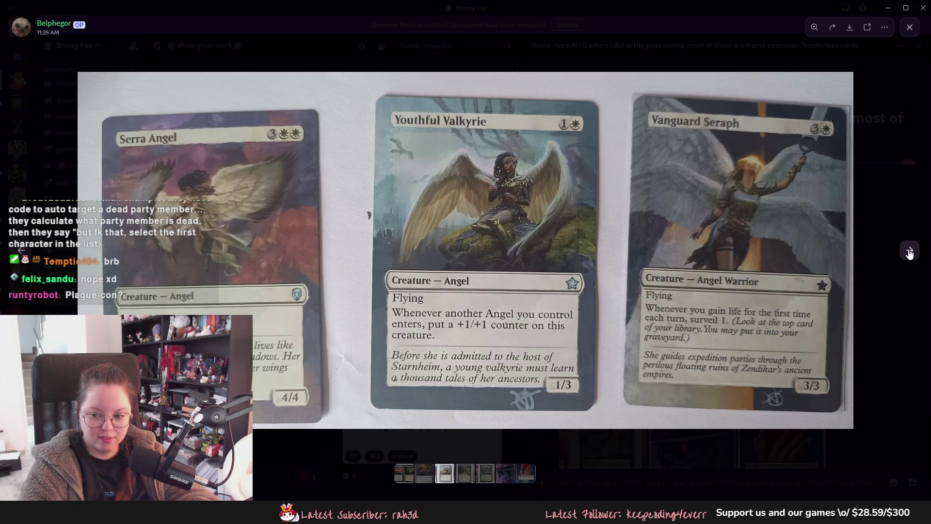
click(910, 252)
click(910, 252)
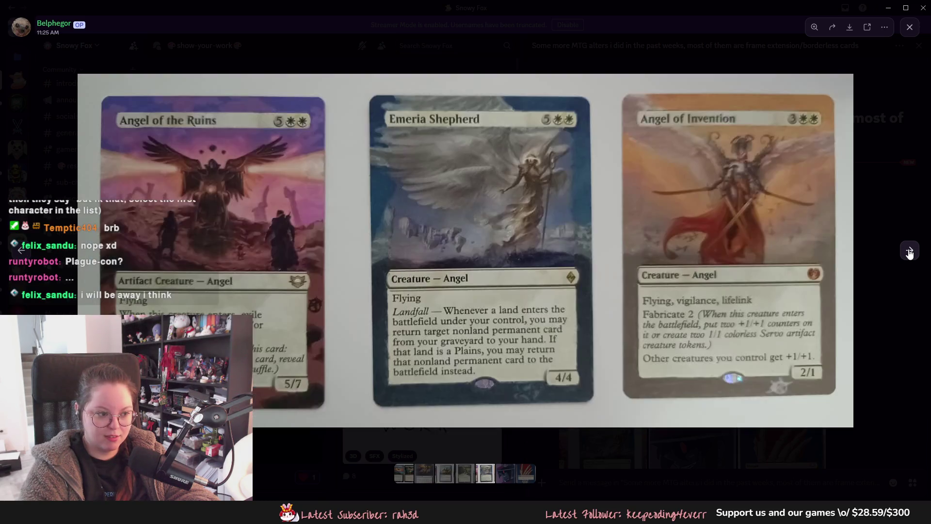
click(909, 301)
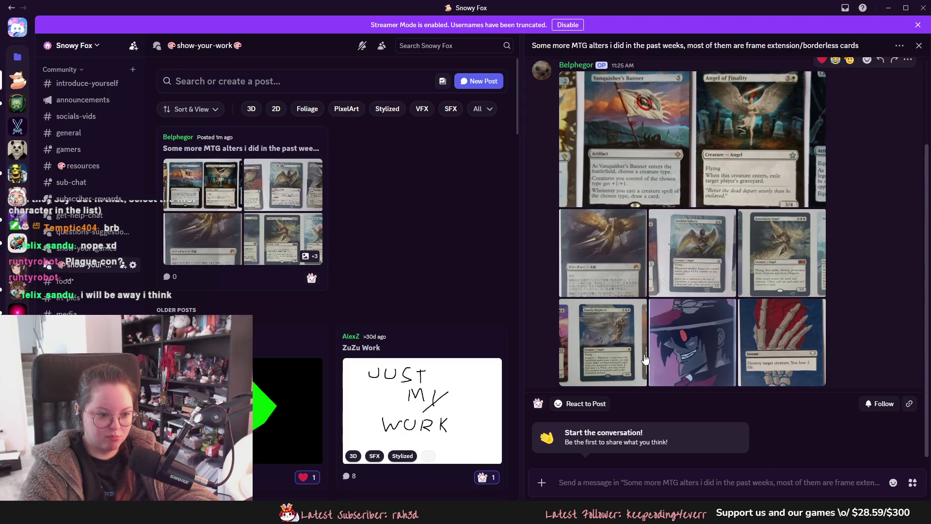
click(661, 357)
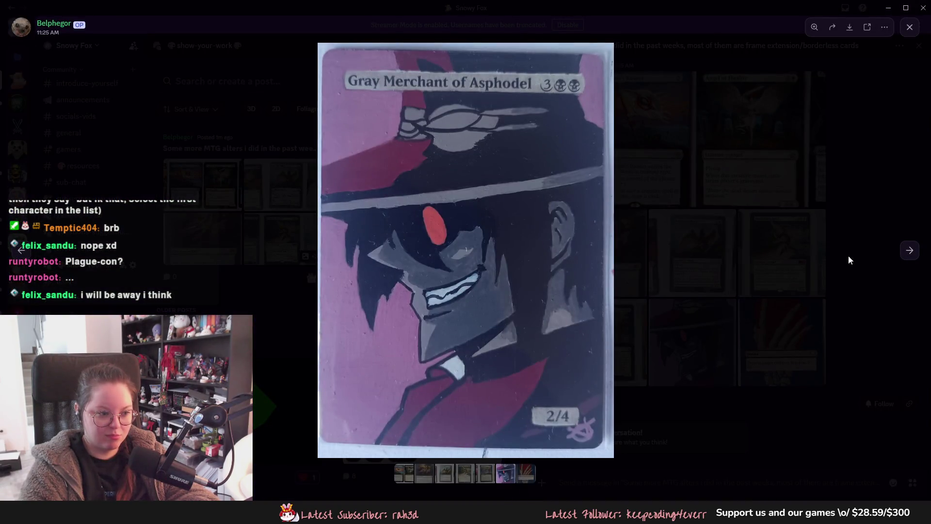
click(908, 253)
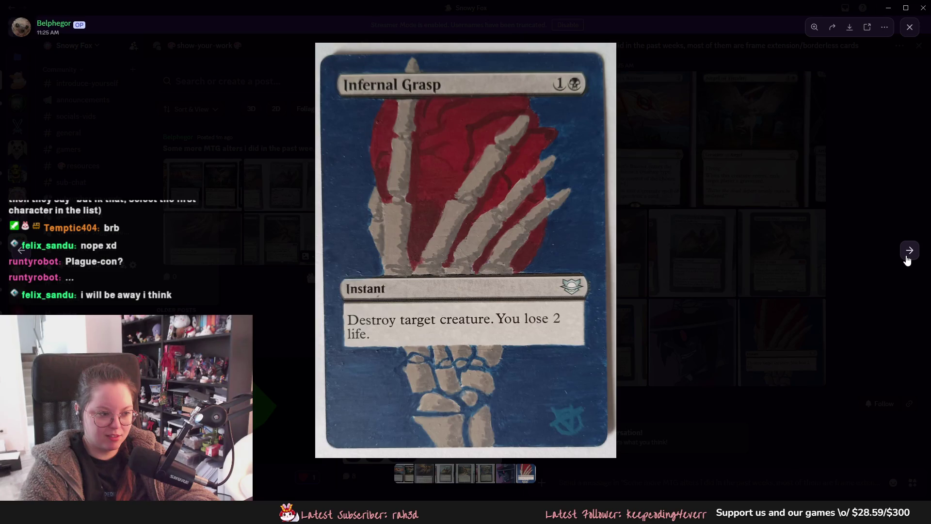
click(840, 304)
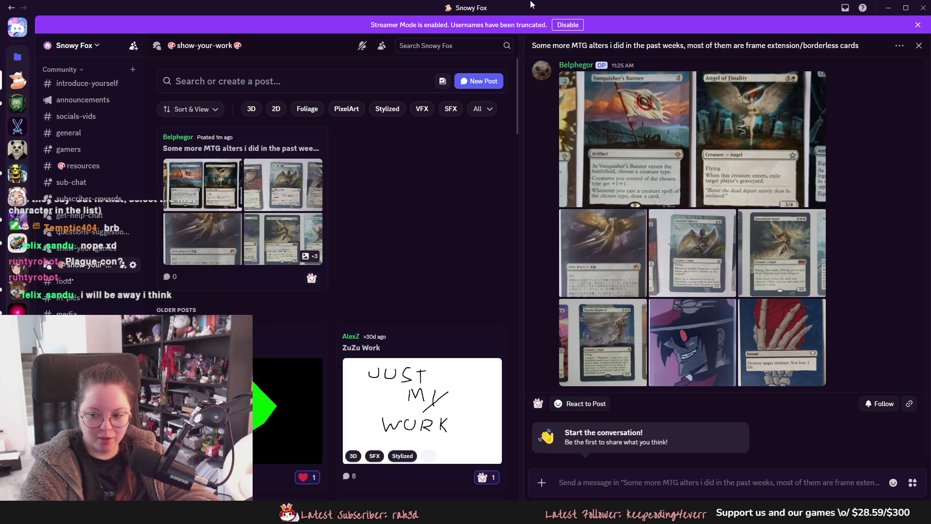
- Switch from Discord back to the Usagi rig in Blender, then right-click in the window
key(alt+Tab)
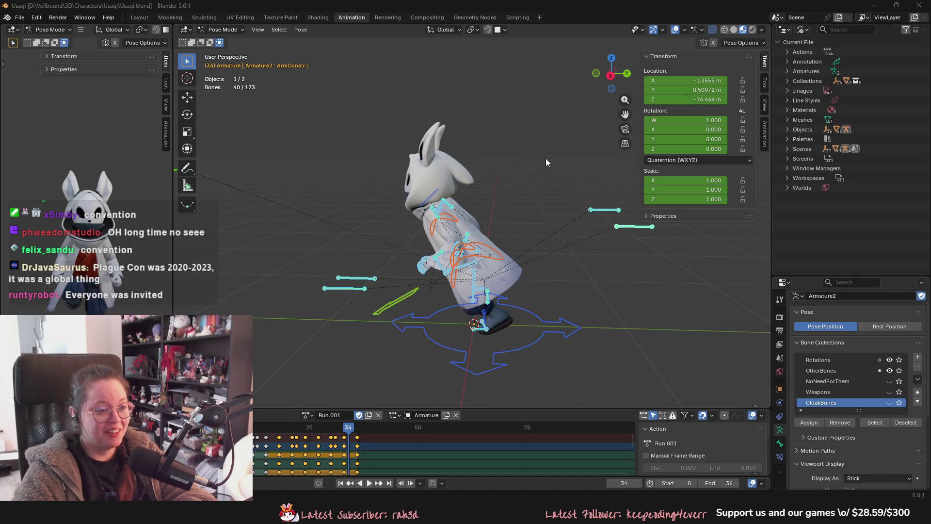
right_click(514, 146)
- Orbit the 3D viewport around the posed rabbit to see its run pose from another angle
mouse_move(457, 89)
middle_down()
mouse_move(442, 111)
mouse_move(531, 78)
mouse_move(519, 129)
mouse_move(424, 118)
middle_up()
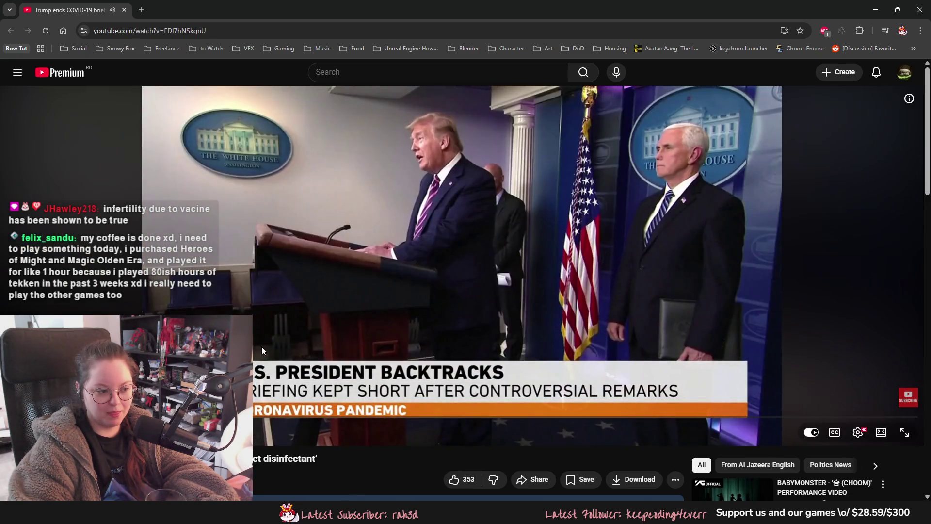
- Pause the YouTube news clip and bring the Usagi rig in Blender back to the front
click(225, 228)
key(alt+Tab)
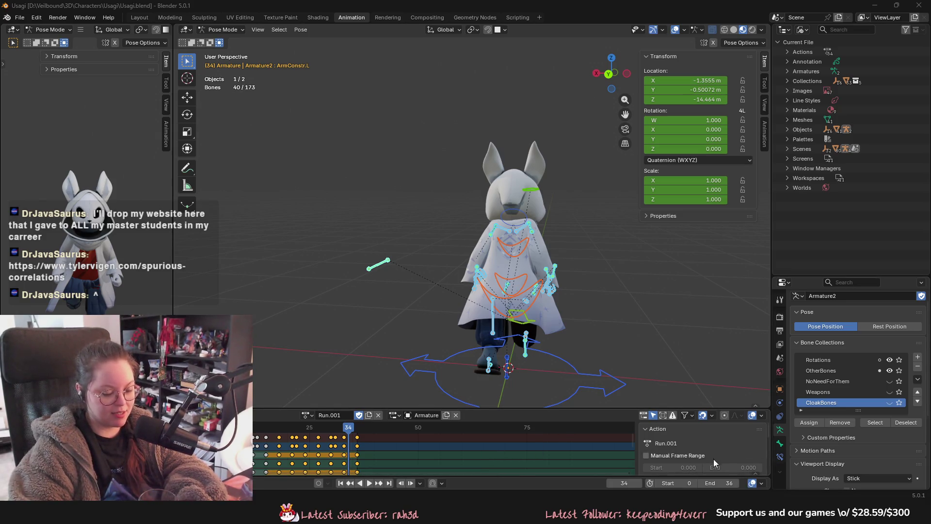
- Launch Steam from the system search
key(F3)
text(steam)
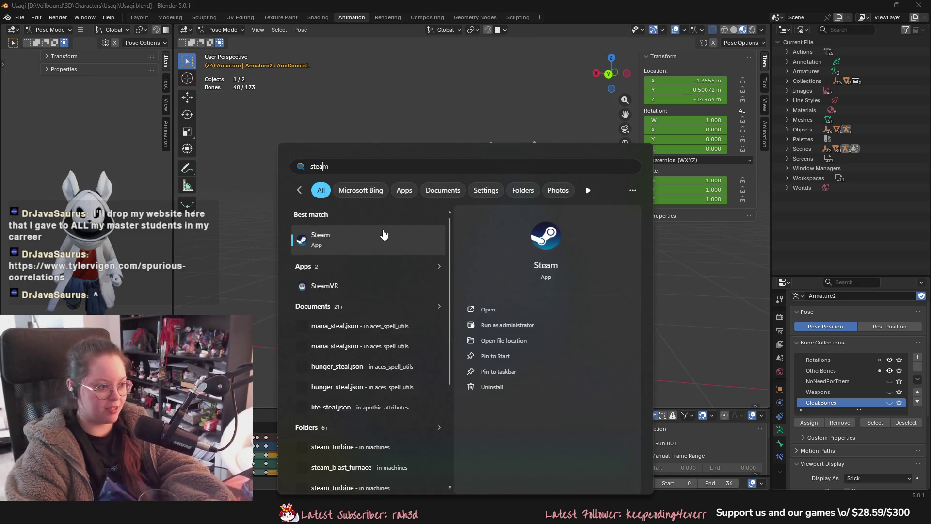
key(Escape)
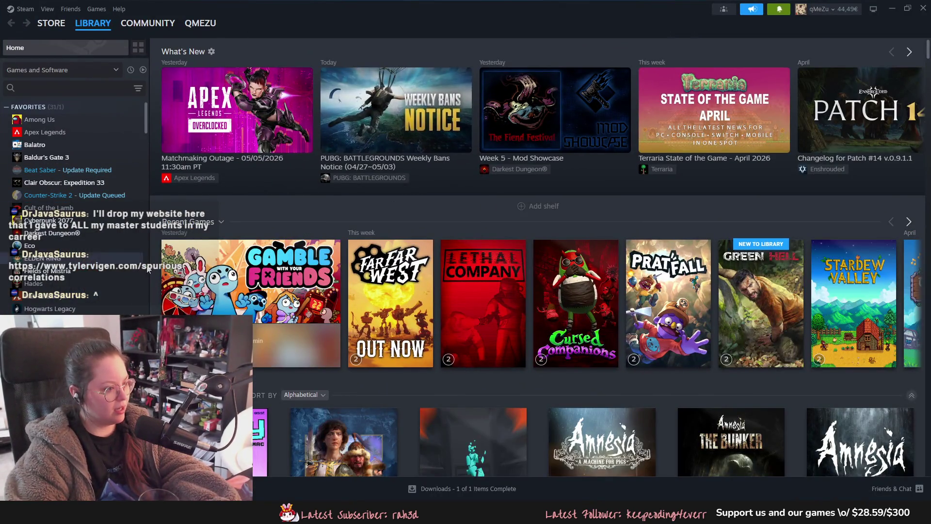
- Open the Gamble With Your Friends game page and scroll through it
click(275, 297)
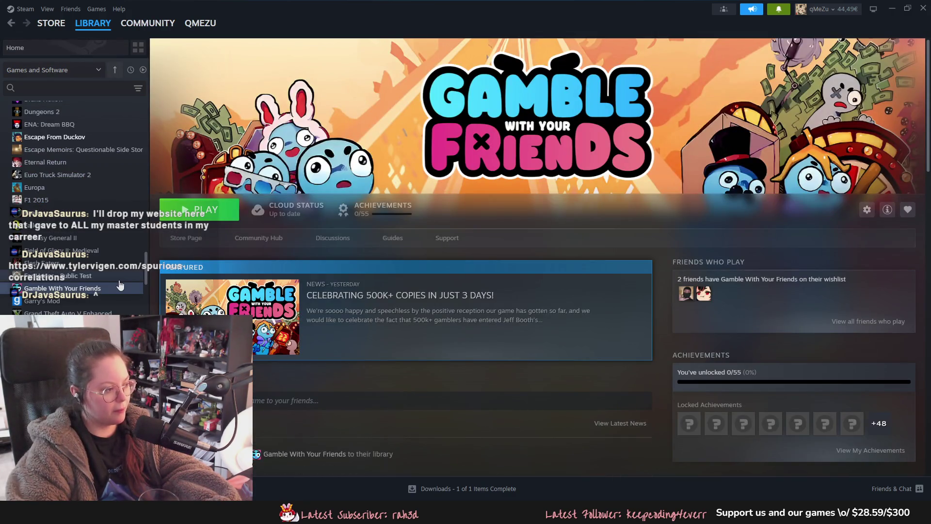
scroll(121, 284, up, 15)
scroll(121, 285, up, 5)
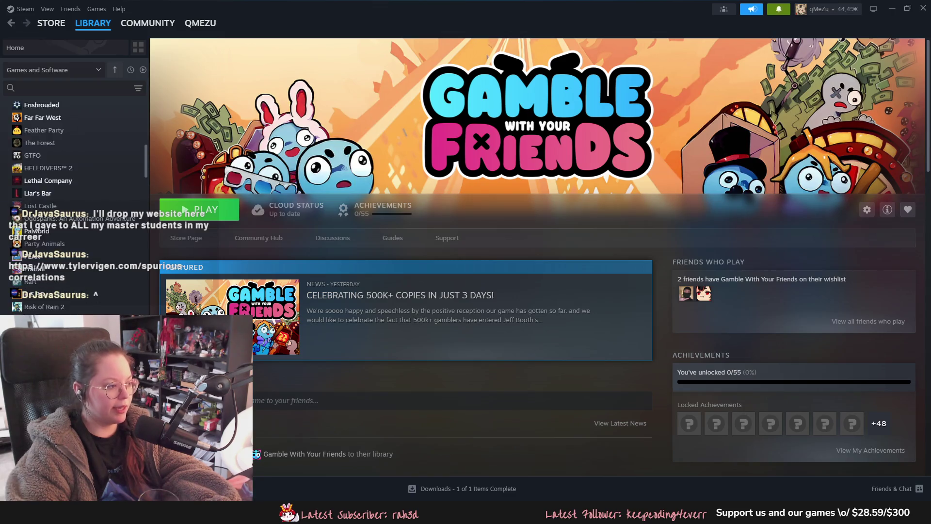
scroll(73, 194, down, 2)
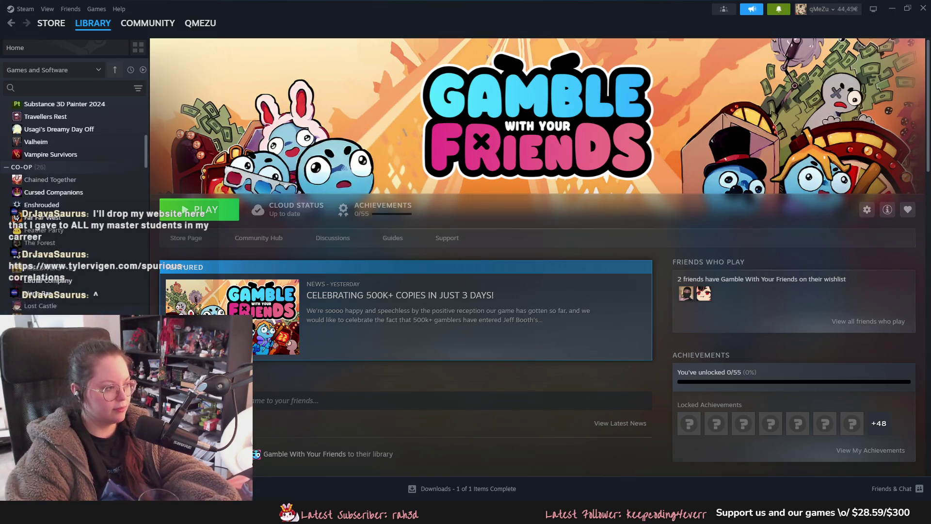
scroll(72, 194, up, 15)
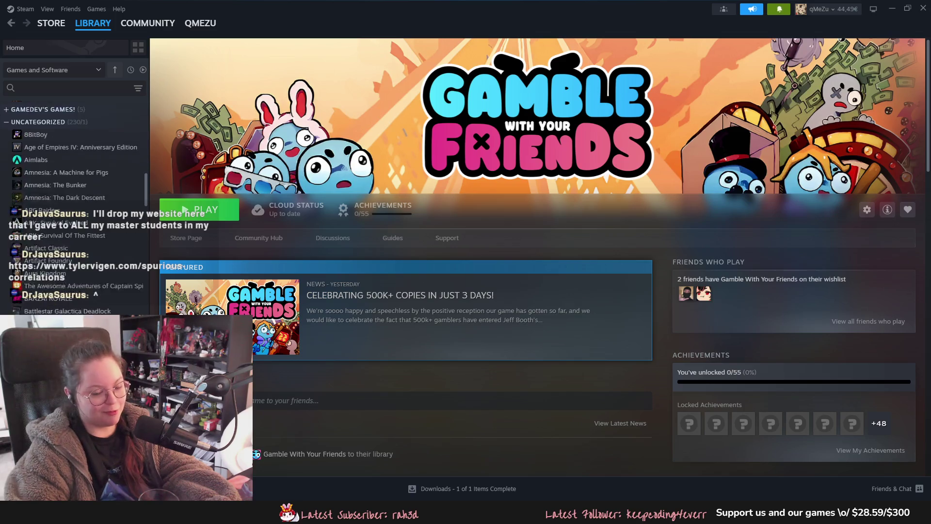
scroll(72, 189, down, 5)
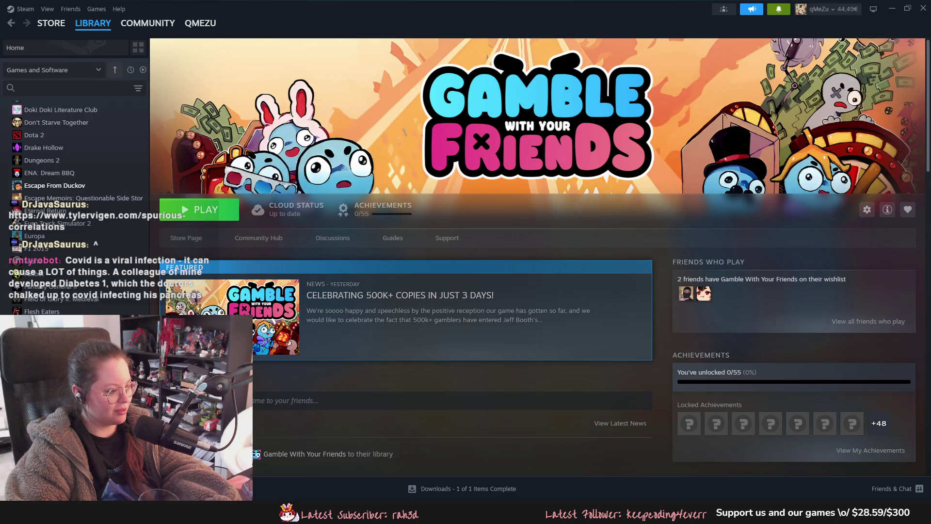
scroll(69, 259, down, 15)
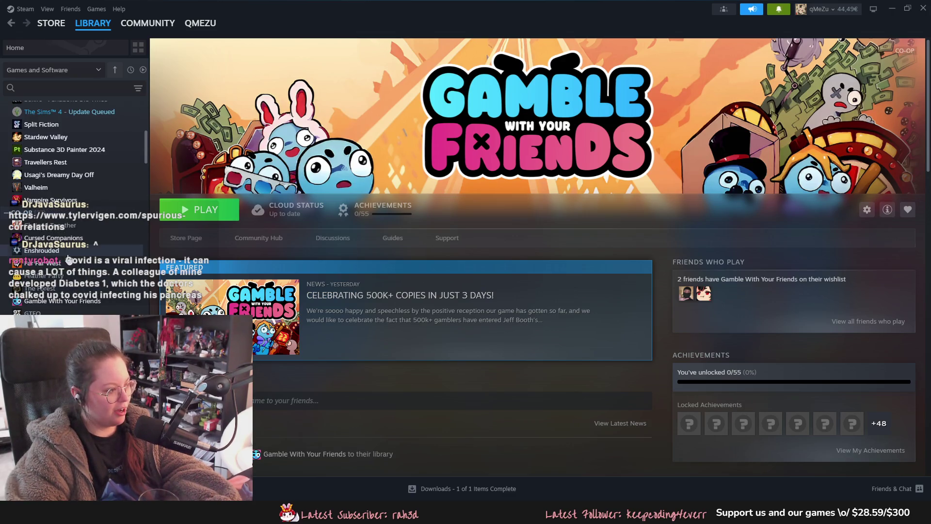
- View the Cursed Companions and then Far Far West library pages, scrolling to the CO-OP section
click(53, 237)
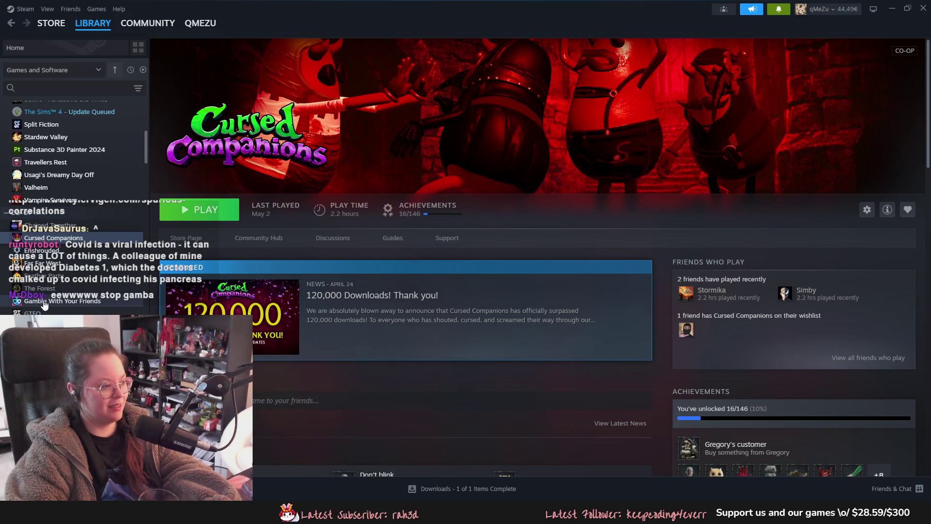
click(61, 262)
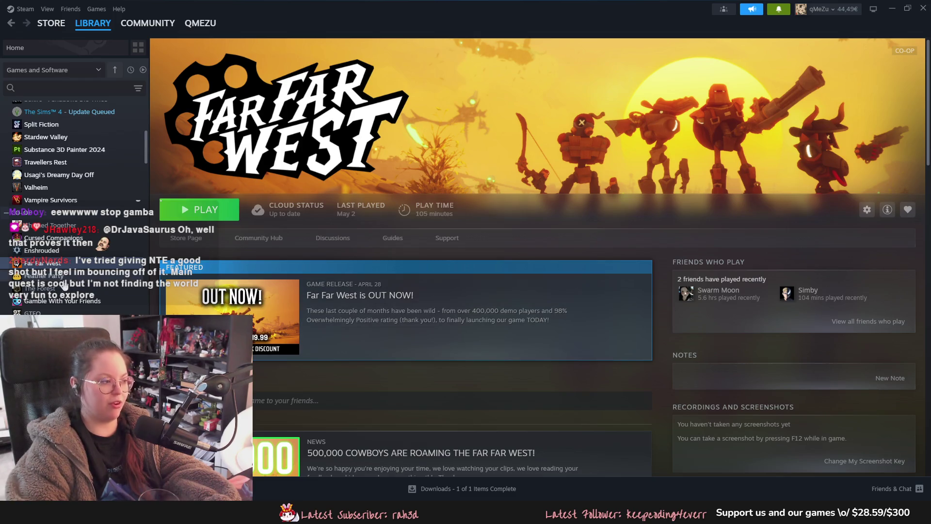
scroll(57, 313, down, 4)
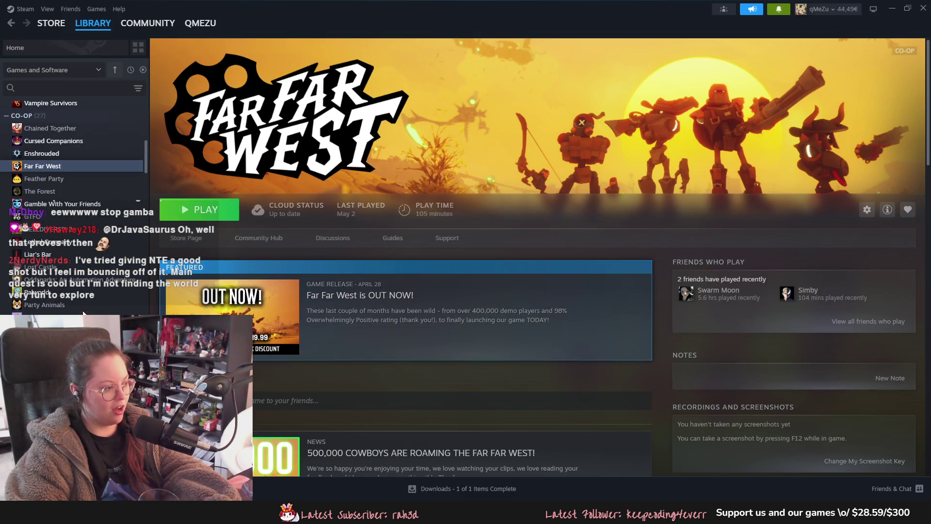
- Open the Pratfall library page and scroll through the game list from the top
click(53, 317)
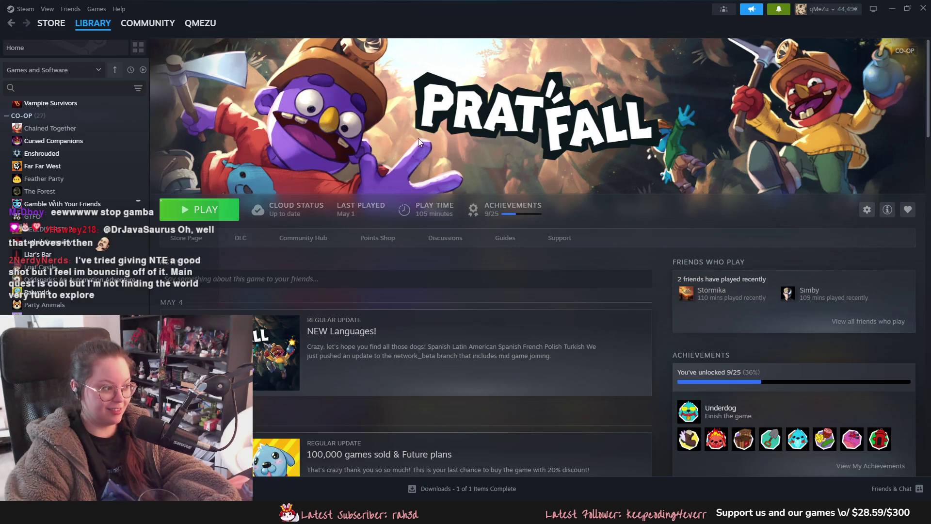
scroll(73, 204, down, 1)
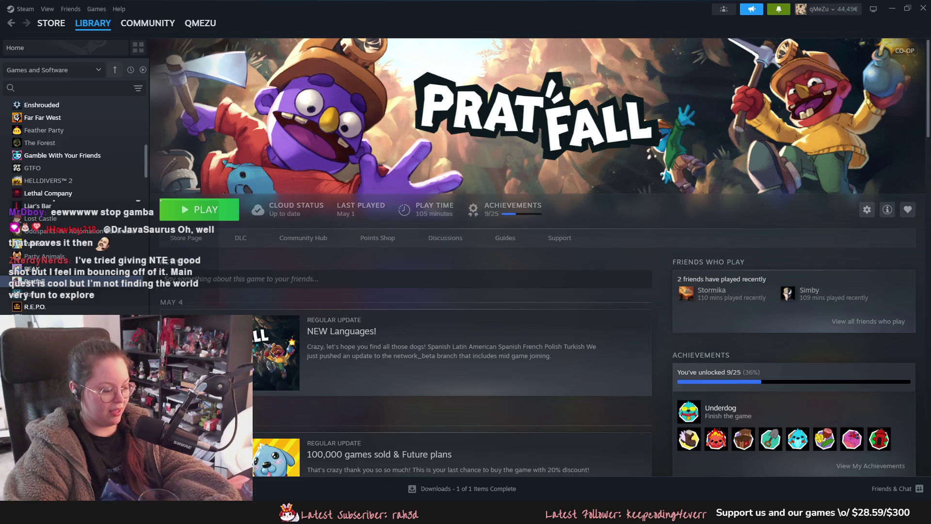
scroll(44, 305, up, 2)
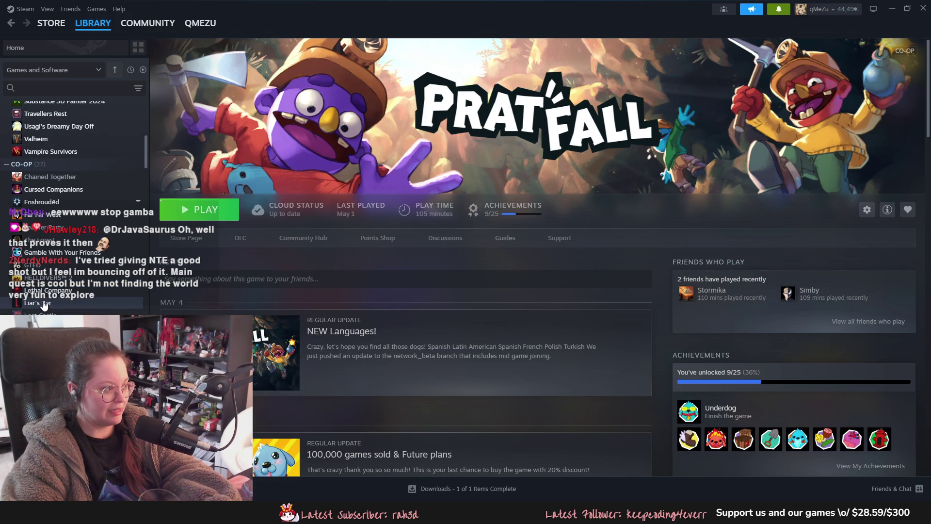
scroll(44, 301, down, 1)
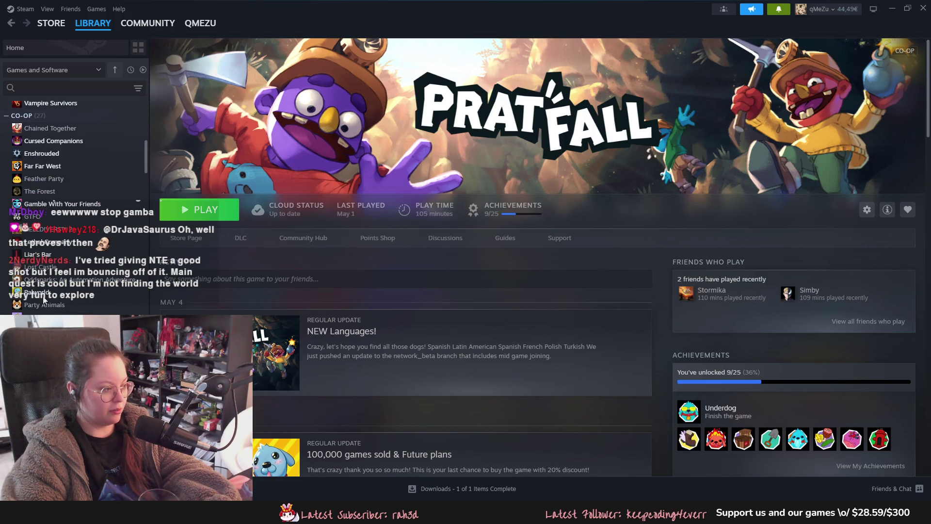
click(115, 69)
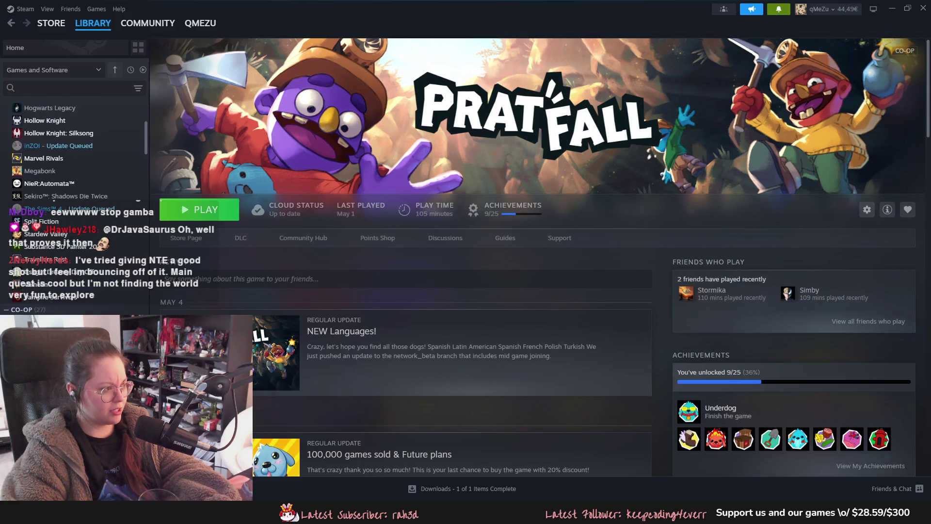
scroll(72, 208, down, 1)
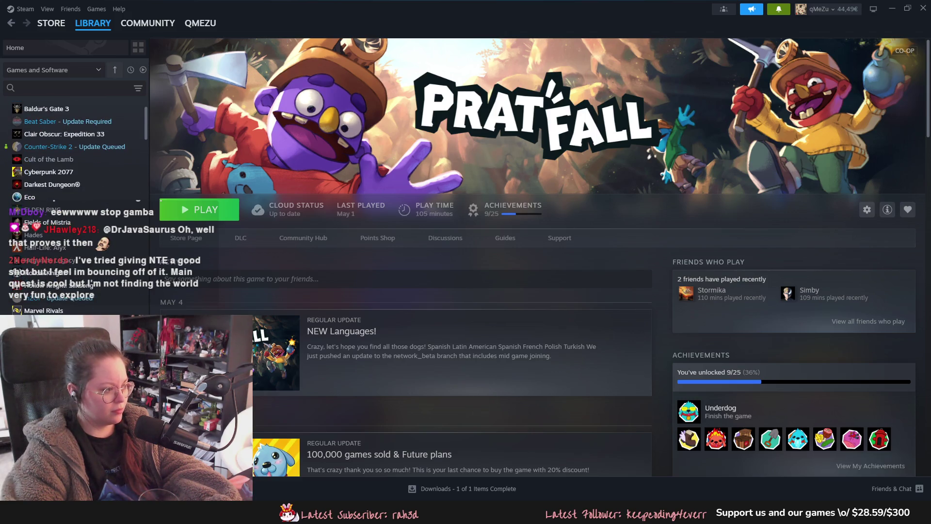
scroll(72, 194, down, 6)
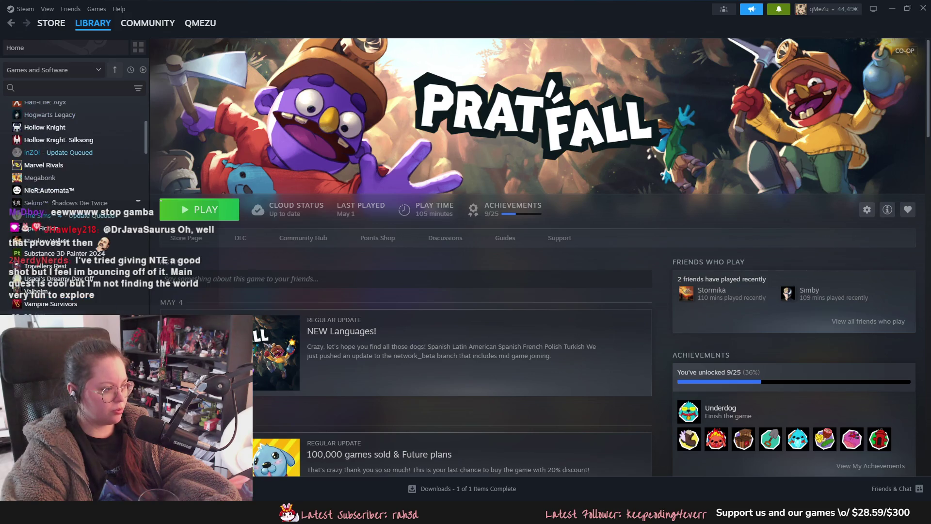
mouse_move(200, 23)
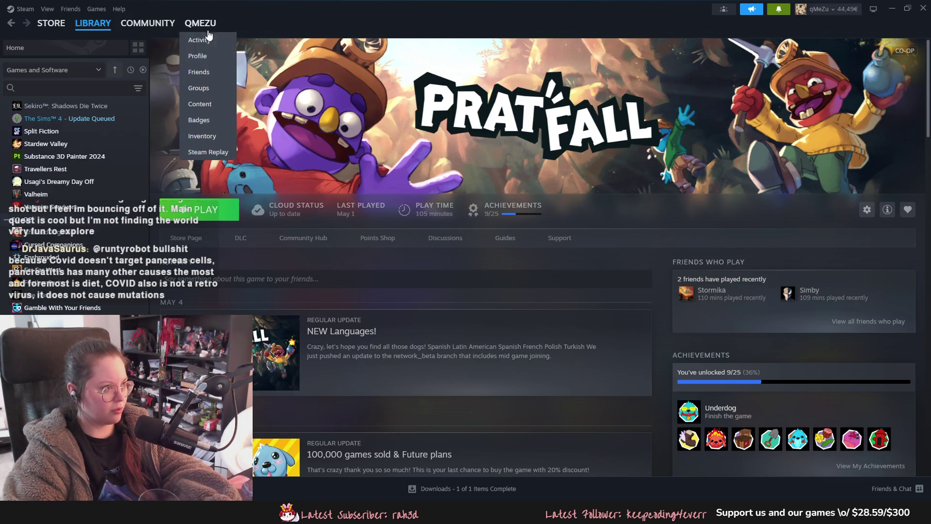
- Open your Steam profile page and scroll down through it
click(202, 56)
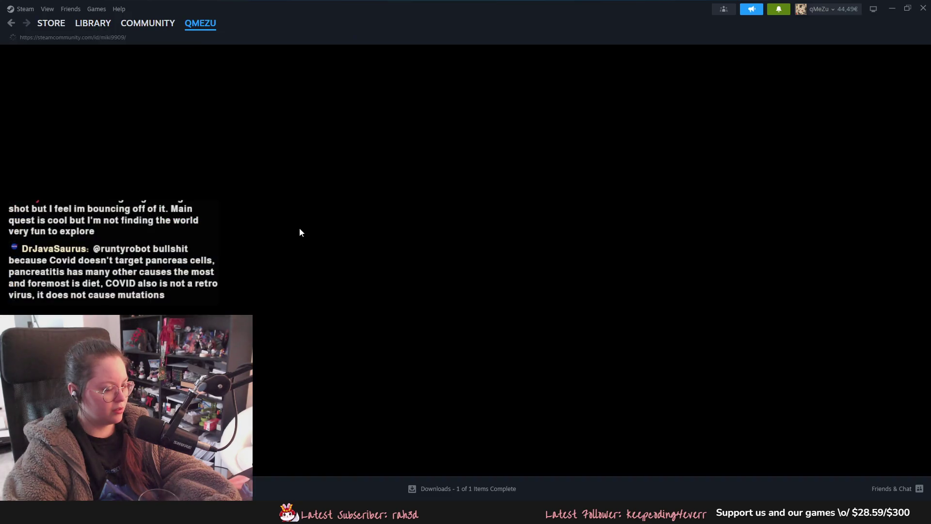
scroll(307, 263, down, 2)
scroll(307, 264, down, 2)
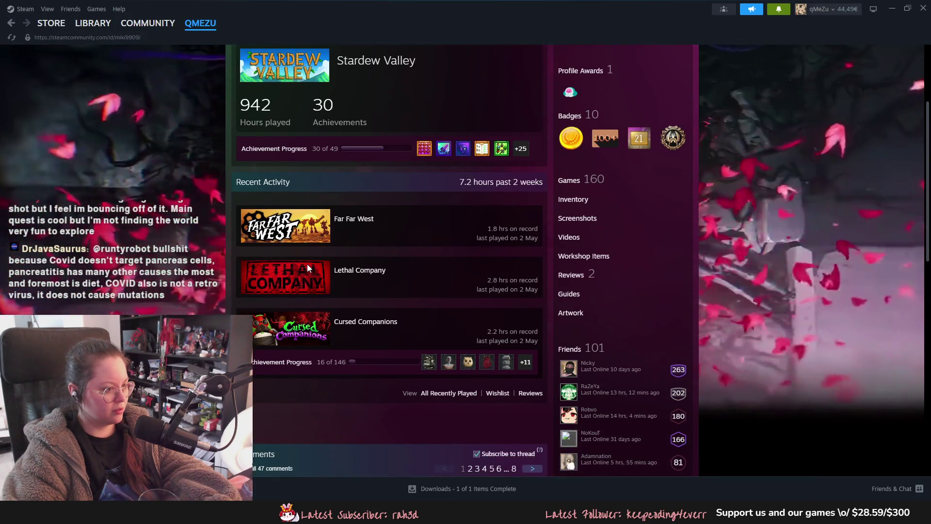
drag(387, 270, 336, 275)
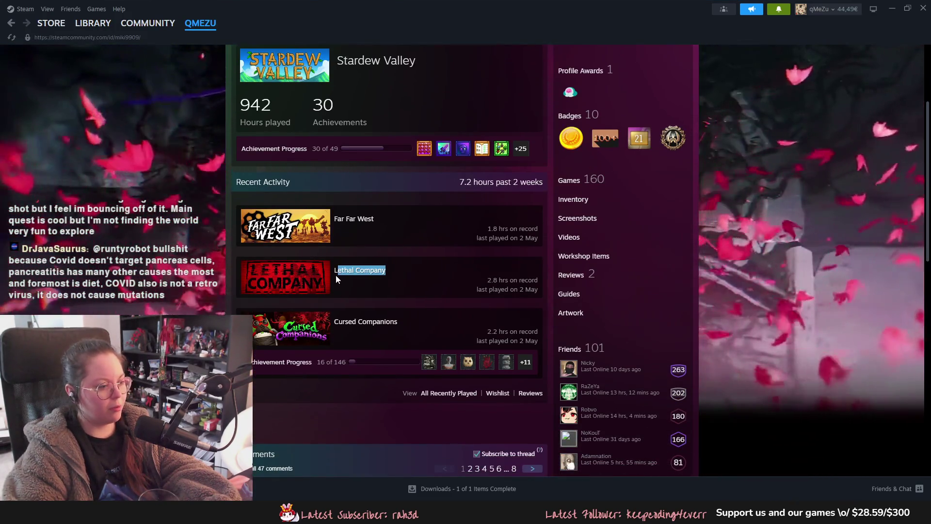
click(366, 287)
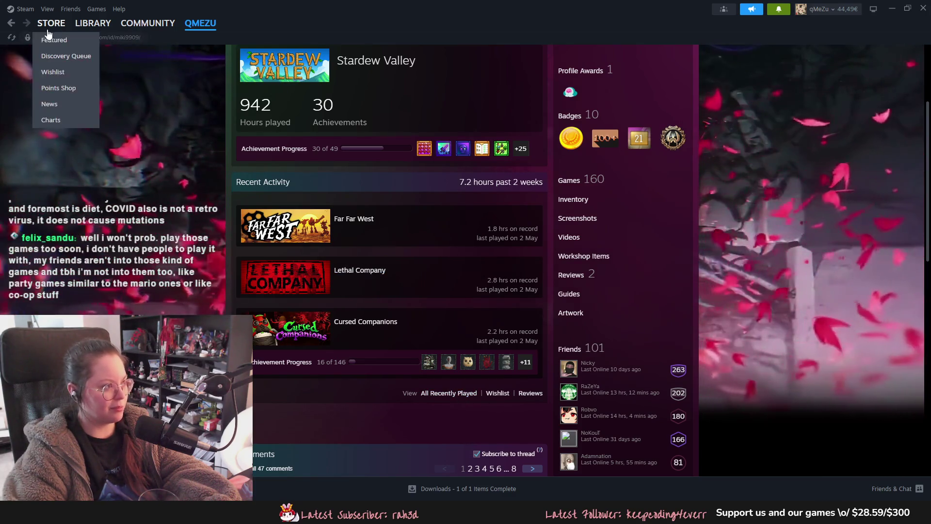
- Return to the Pratfall library page, check notifications, and switch back to Blender
click(92, 23)
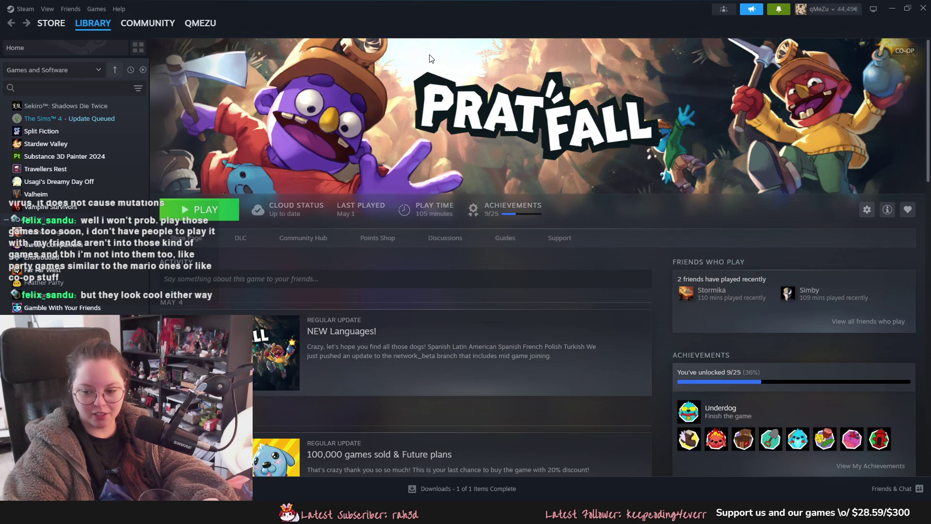
click(774, 12)
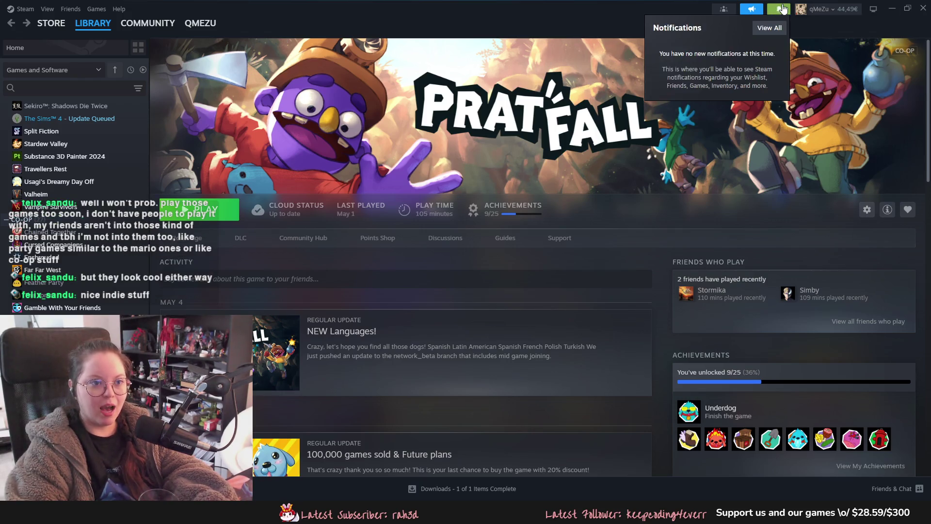
key(alt+Tab)
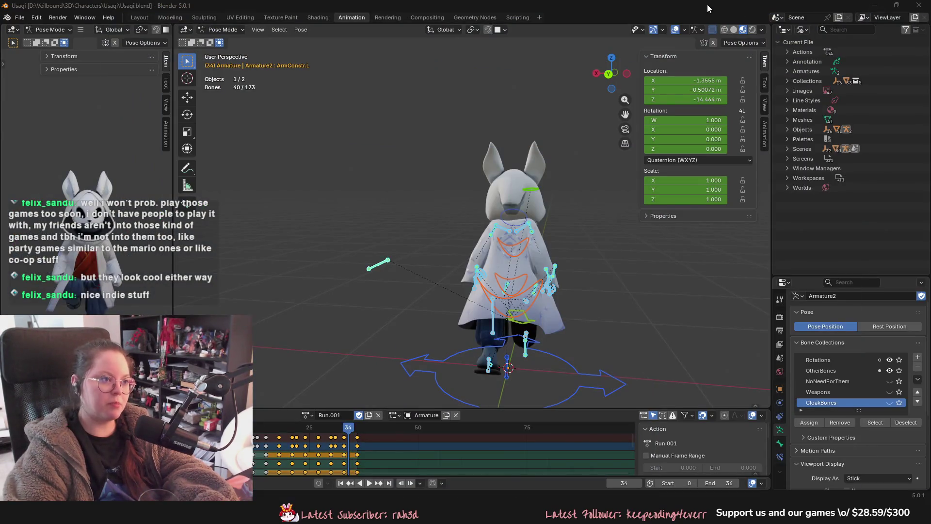
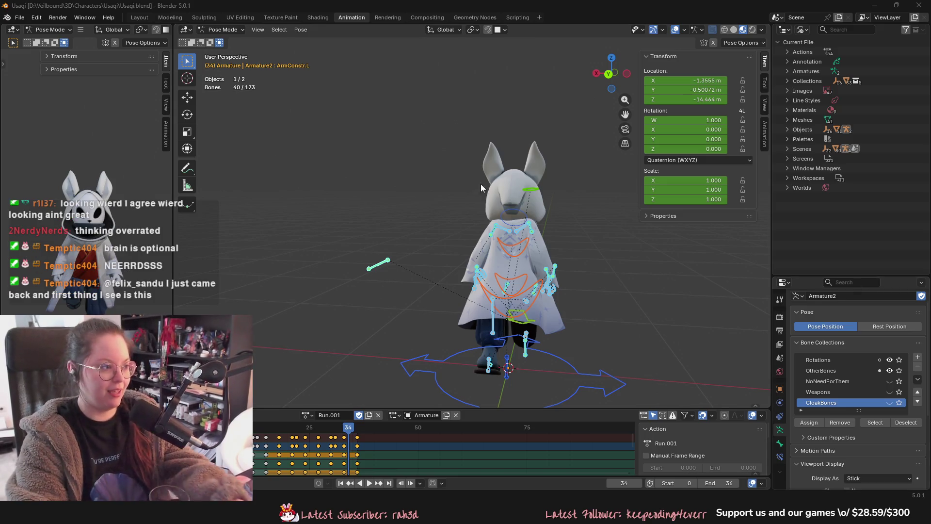
- With the Annotate tool, draw blue curved strokes crossing into a large X above the rabbit
click(188, 167)
mouse_move(330, 119)
mouse_down()
mouse_move(361, 155)
mouse_move(324, 213)
mouse_up()
mouse_move(420, 115)
mouse_down()
mouse_move(405, 150)
mouse_move(445, 223)
mouse_up()
drag(317, 147, 414, 197)
drag(331, 213, 418, 152)
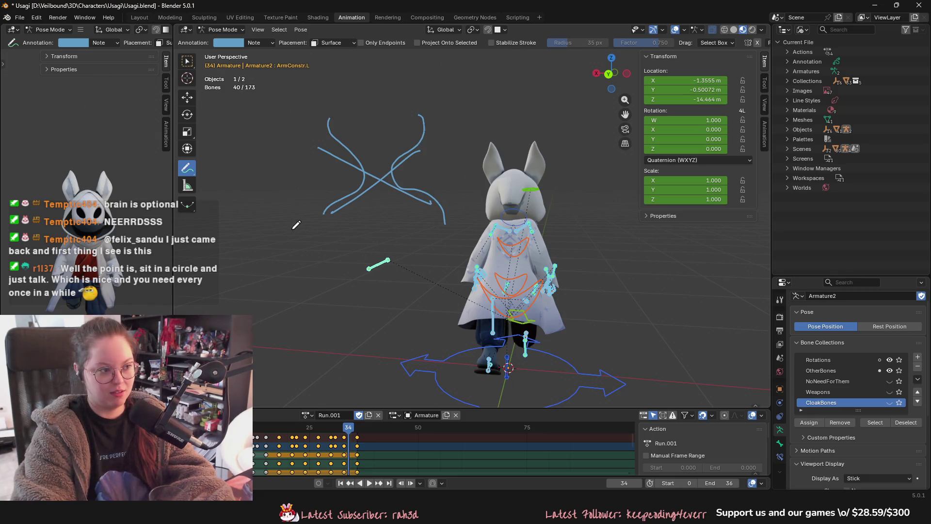
- Undo the stray left-side strokes, then scribble loops over the middle of the X
drag(262, 213, 275, 304)
key(ctrl+z)
drag(283, 216, 262, 320)
key(ctrl+z)
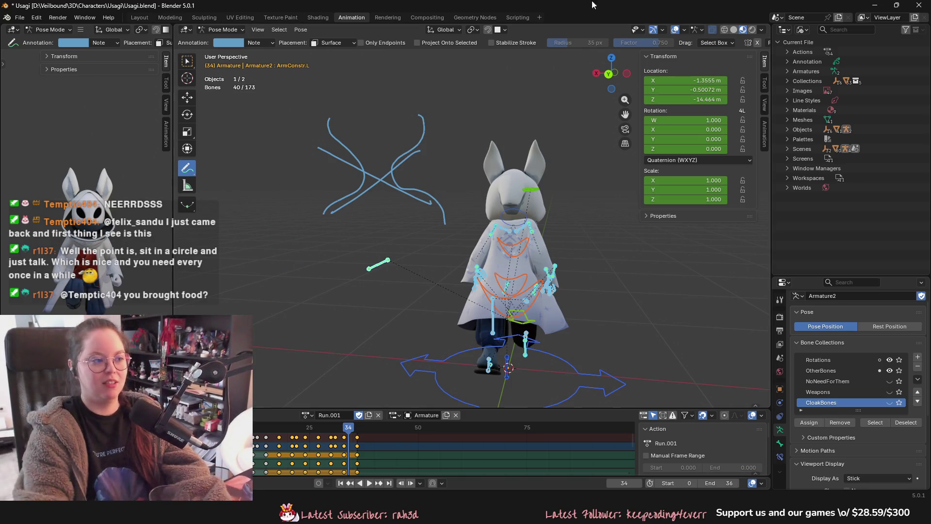
mouse_move(403, 146)
right_down()
mouse_move(358, 175)
mouse_move(388, 156)
right_up()
mouse_move(369, 160)
mouse_down()
mouse_move(377, 145)
mouse_move(417, 175)
mouse_move(388, 160)
mouse_up()
- Undo the scribbles, keeping only the two outward-curving blue strokes
key(ctrl+z)
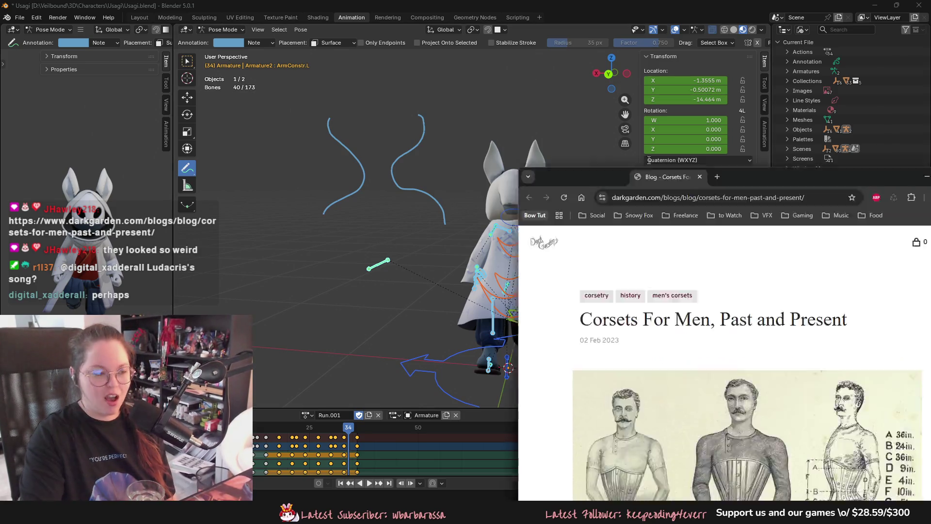
- Read the corset article's early sections, highlighting phrases such as the sentence ending with macaronis
scroll(417, 281, down, 3)
scroll(319, 274, down, 9)
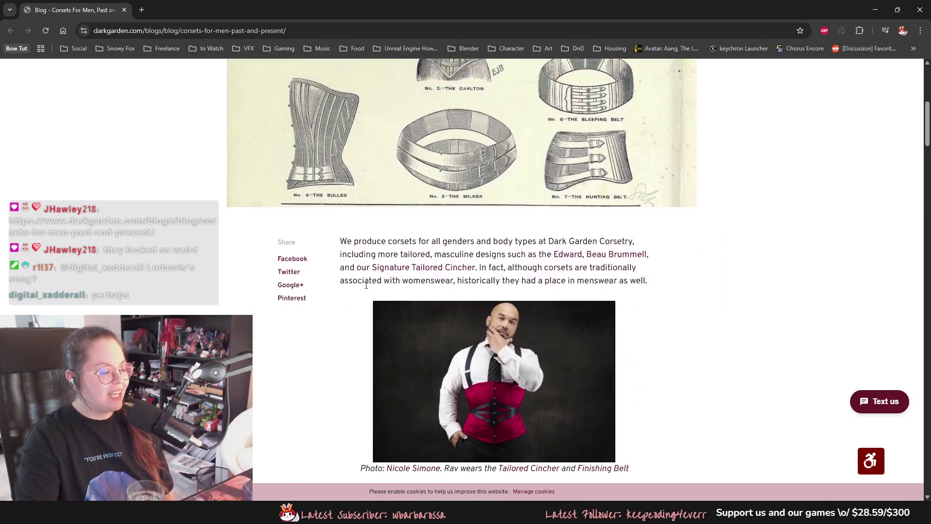
scroll(508, 286, up, 2)
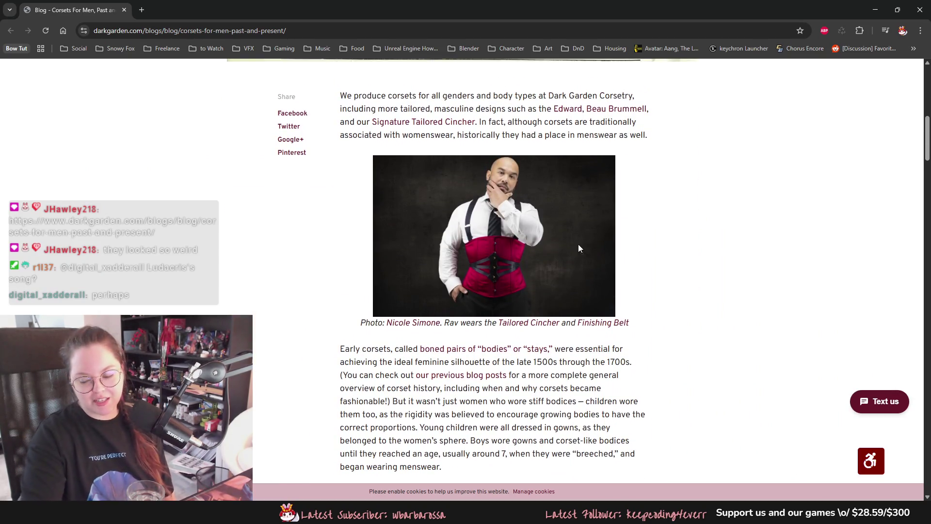
scroll(761, 221, down, 10)
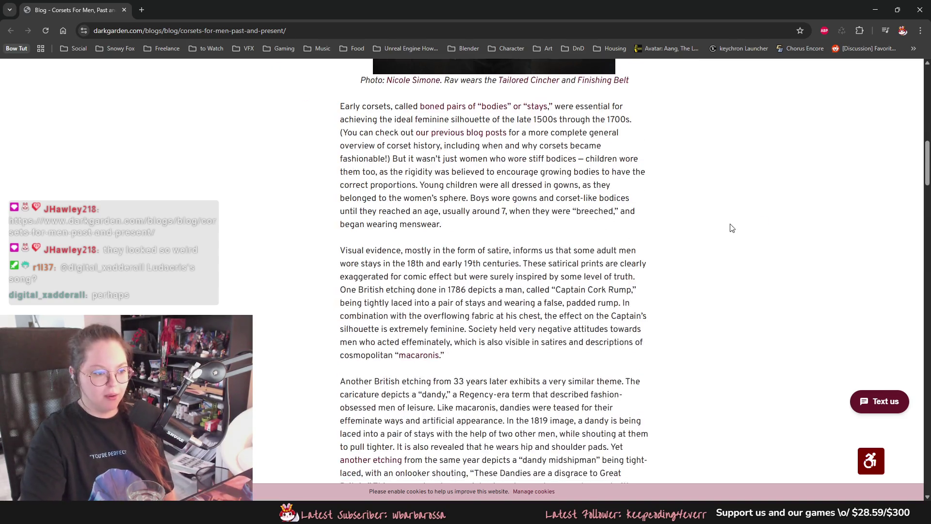
scroll(698, 305, up, 6)
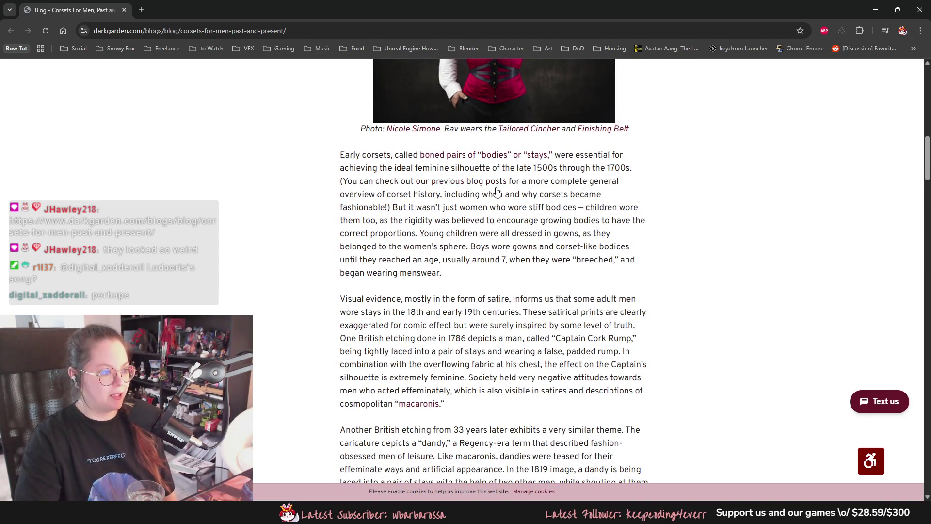
scroll(497, 193, up, 1)
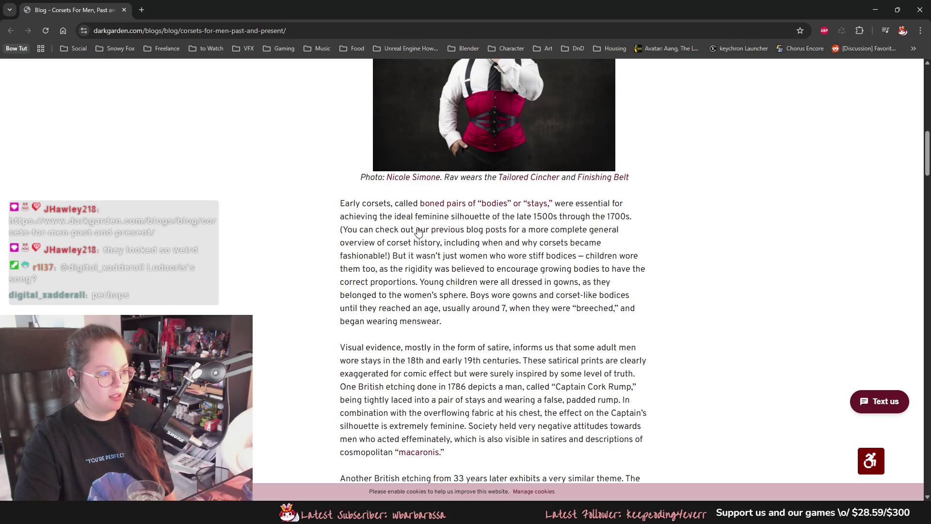
drag(401, 216, 455, 217)
click(483, 246)
scroll(483, 246, down, 2)
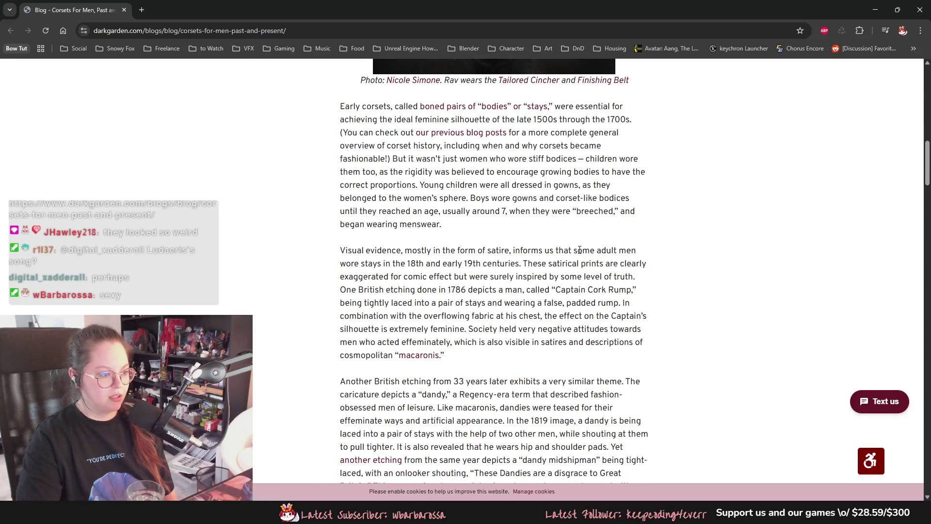
mouse_move(519, 250)
mouse_down()
mouse_move(538, 251)
mouse_move(468, 265)
mouse_up()
click(517, 319)
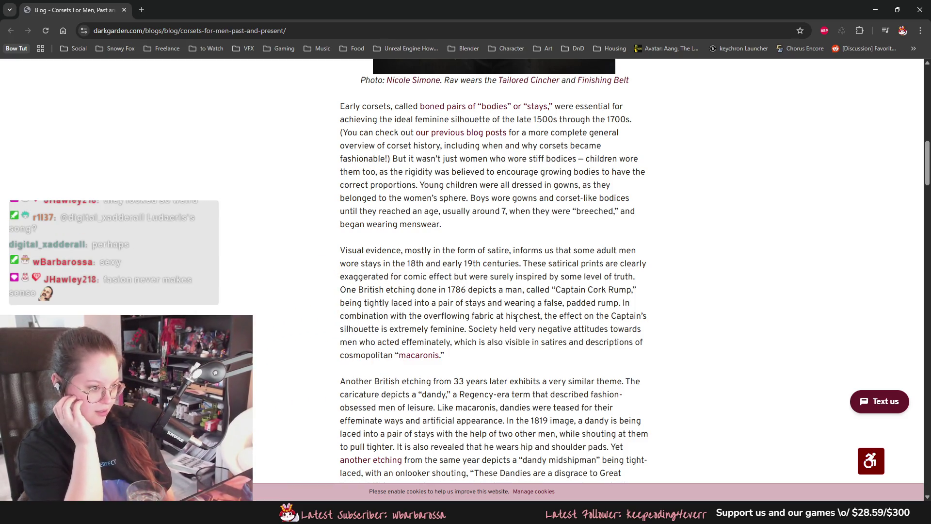
scroll(502, 308, down, 2)
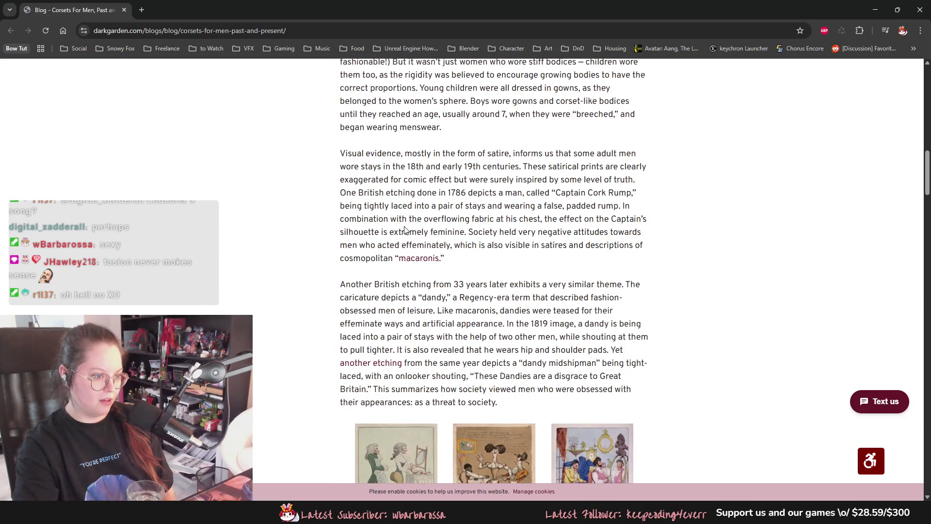
mouse_move(384, 241)
mouse_down()
mouse_move(455, 249)
mouse_move(460, 262)
mouse_up()
click(461, 278)
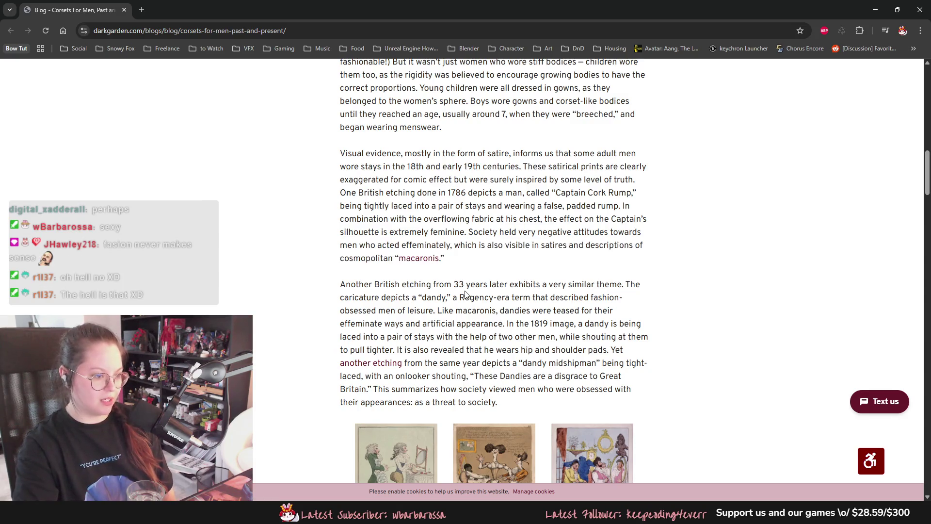
- Scroll through to the closing paragraph, tags and Comments heading, then return to Blender
scroll(455, 290, down, 2)
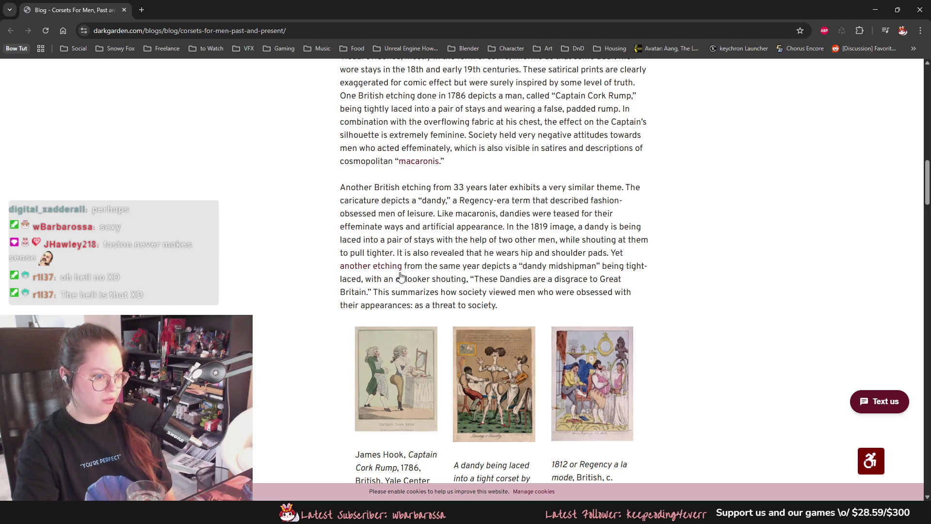
scroll(381, 273, down, 1)
scroll(381, 273, down, 6)
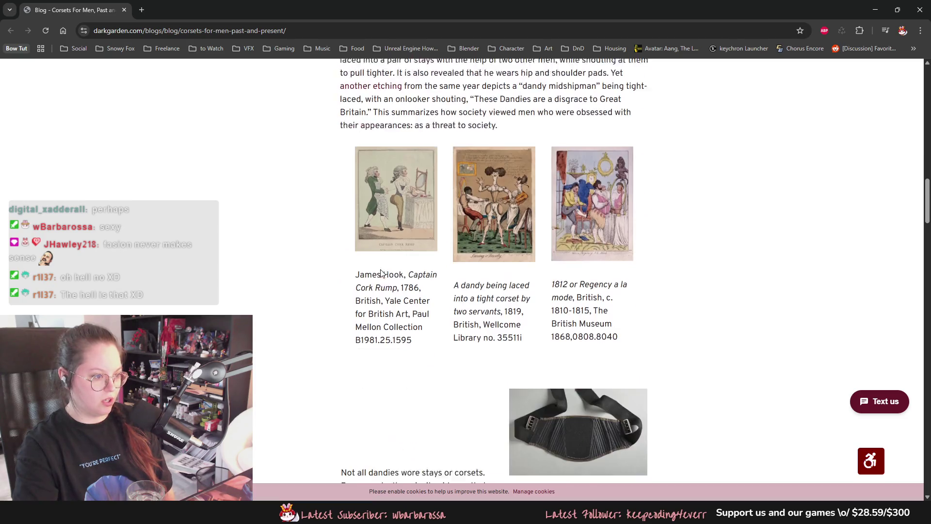
scroll(381, 273, down, 2)
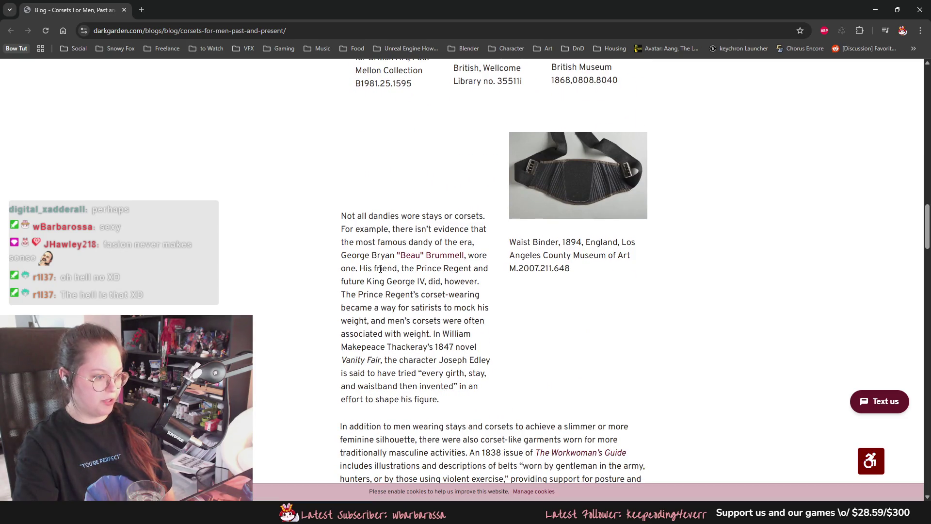
scroll(381, 272, down, 1)
scroll(380, 268, down, 1)
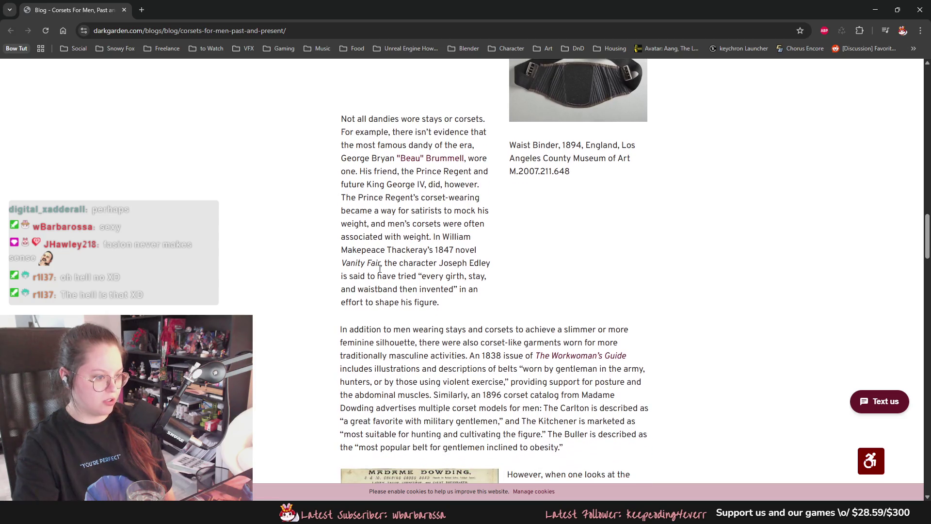
scroll(380, 268, down, 1)
scroll(368, 270, down, 1)
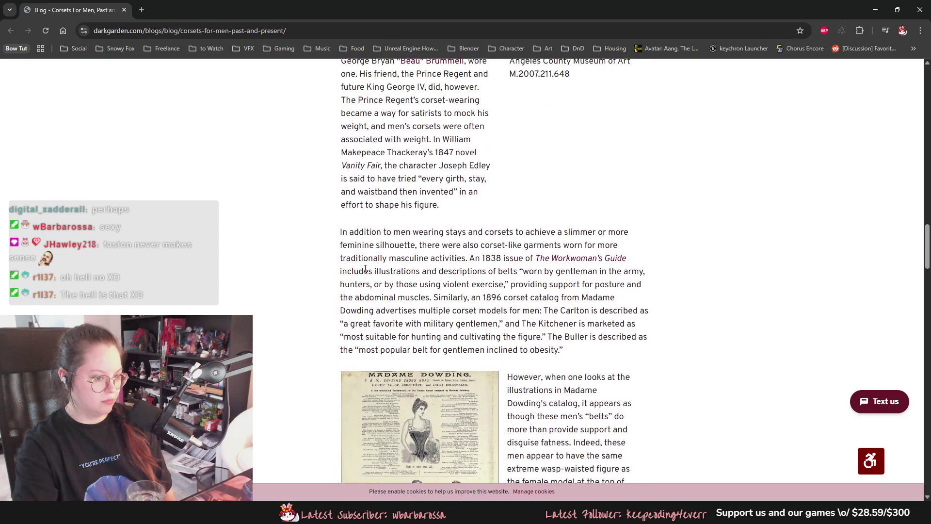
scroll(366, 269, down, 1)
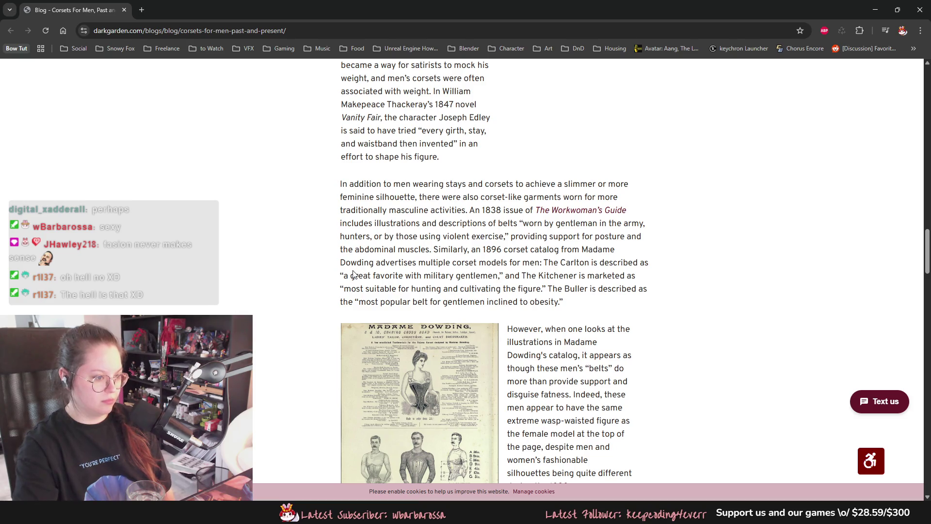
scroll(349, 264, down, 2)
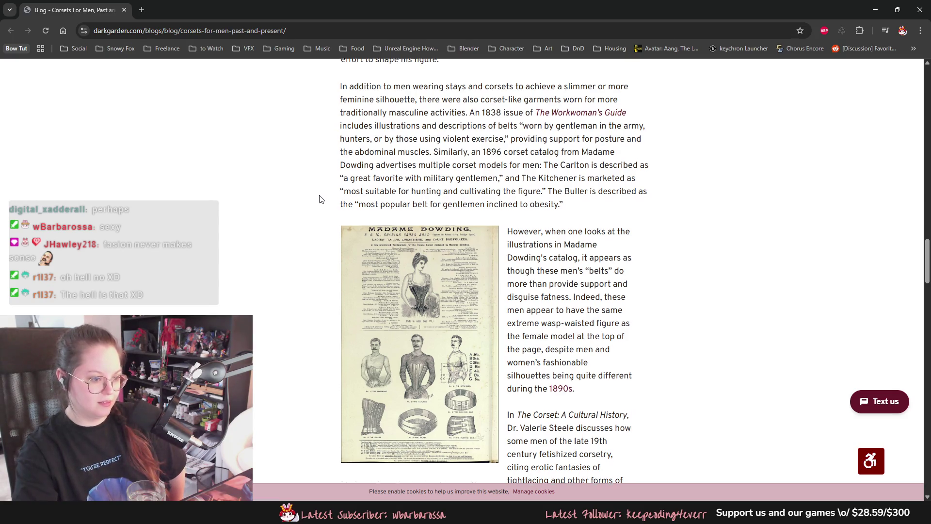
scroll(319, 199, down, 3)
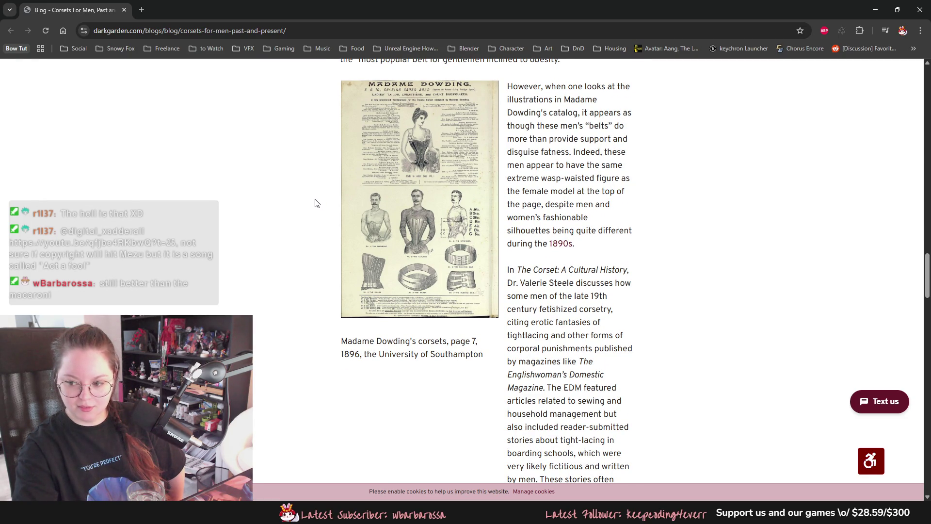
scroll(315, 203, down, 10)
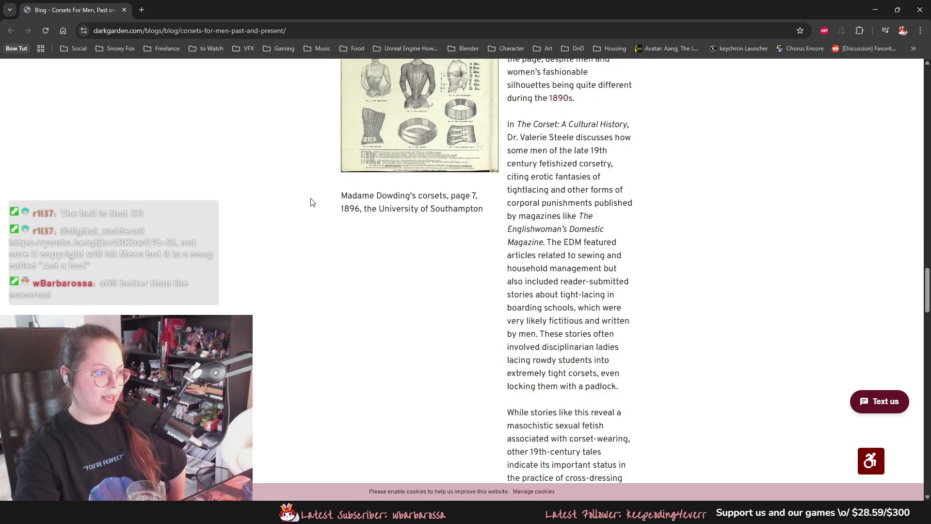
scroll(310, 204, down, 9)
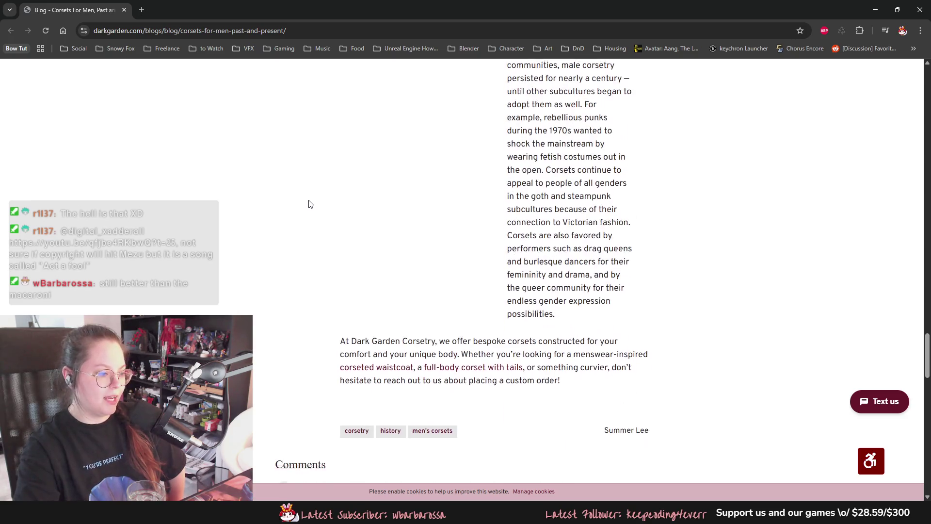
click(124, 9)
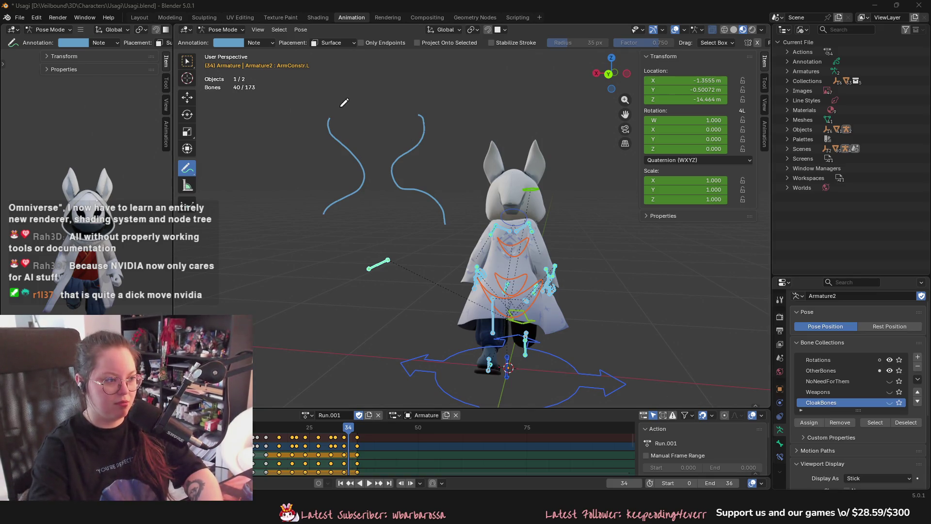
- Erase the blue scribbles above the rabbit rig and return to the Select Box tool
mouse_move(344, 102)
right_down()
mouse_move(366, 171)
mouse_move(435, 91)
mouse_move(399, 159)
mouse_move(446, 214)
right_up()
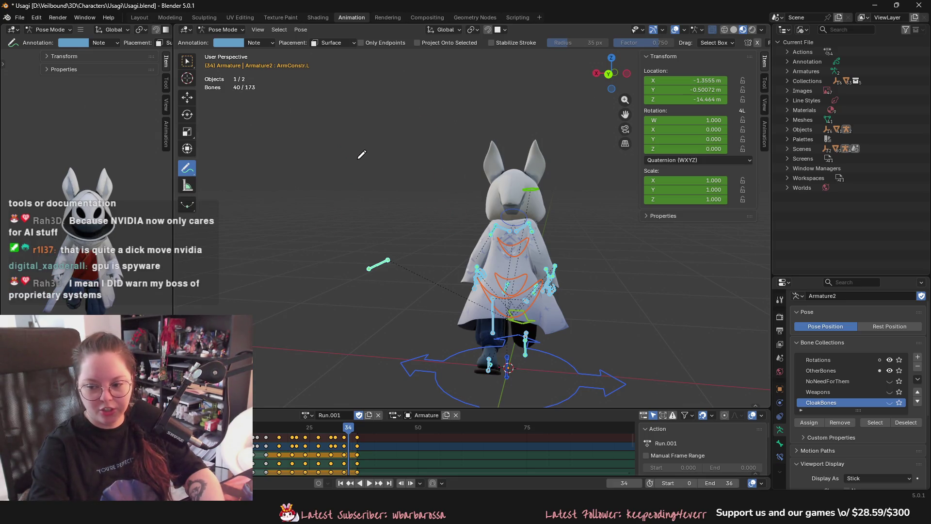
click(189, 61)
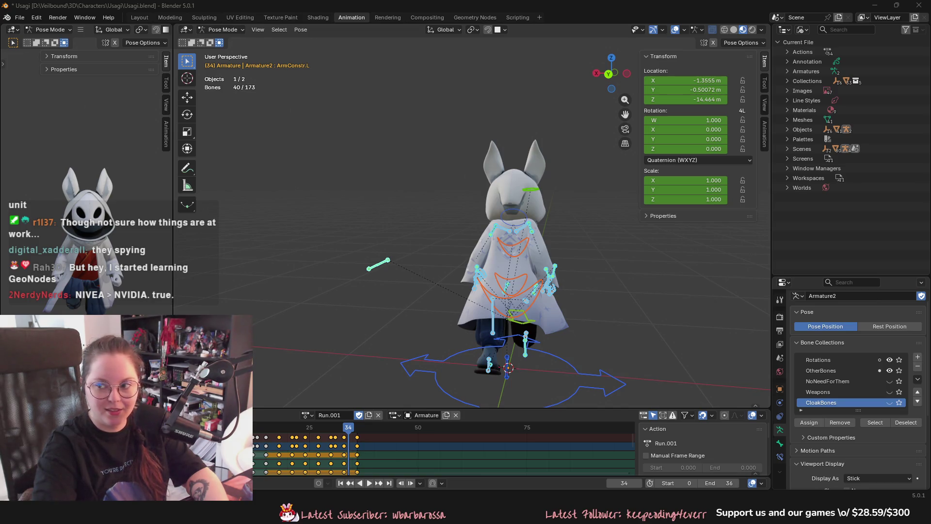
- Browse the Google Images results for 'nivea' in the browser, then switch back to Blender
key(alt+Tab)
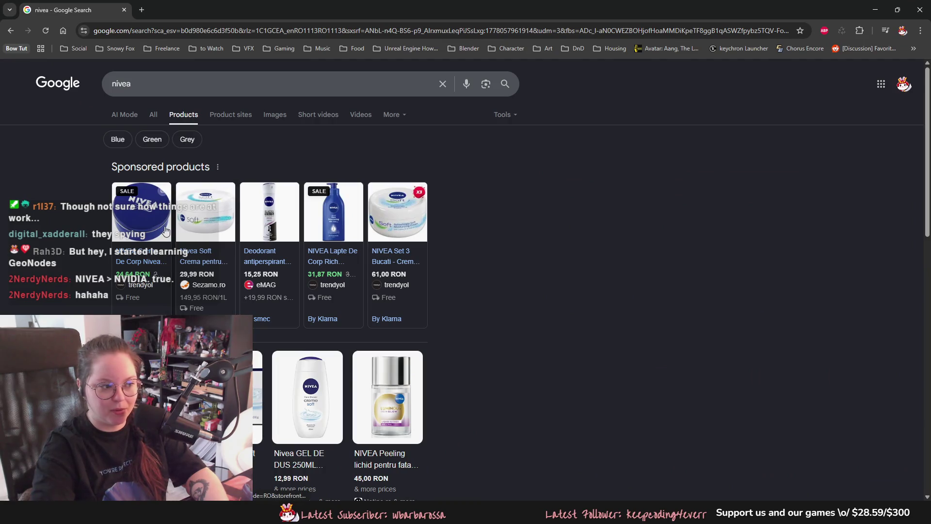
click(264, 115)
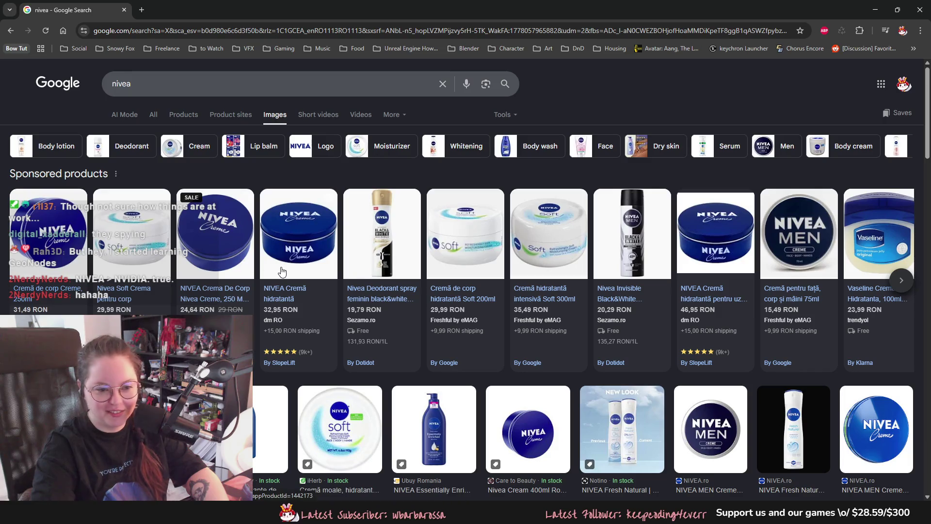
mouse_move(281, 270)
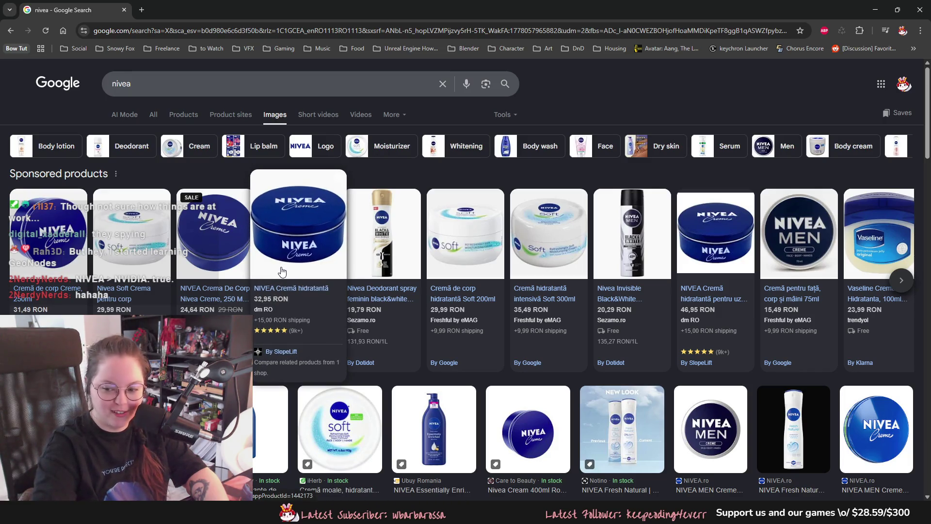
scroll(281, 267, down, 1)
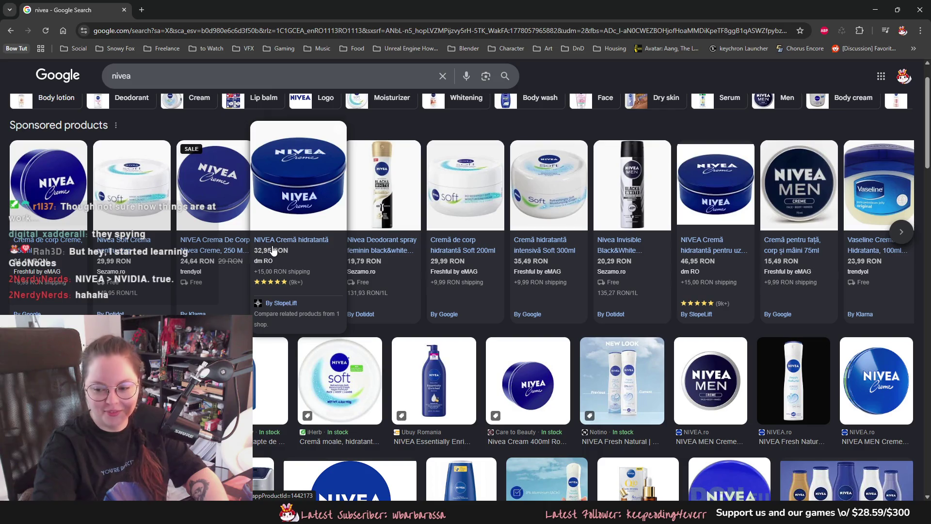
mouse_move(240, 250)
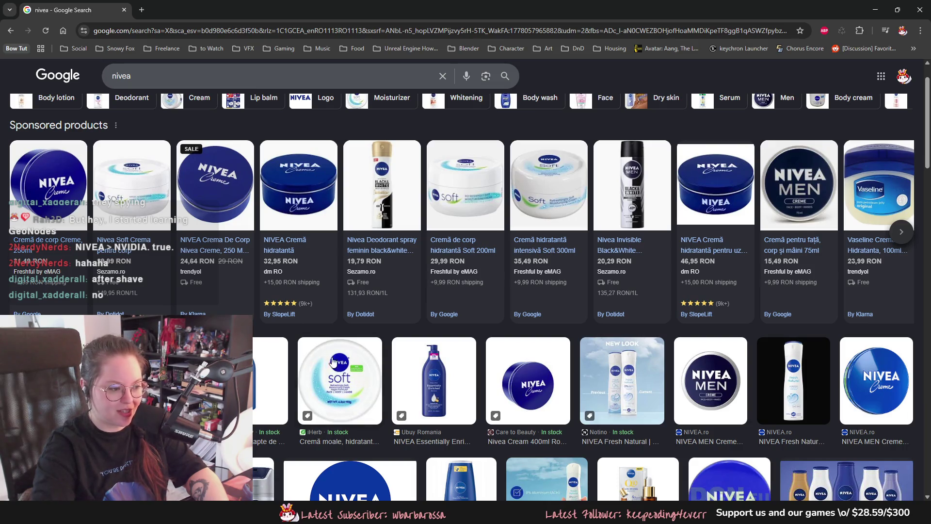
scroll(333, 324, down, 3)
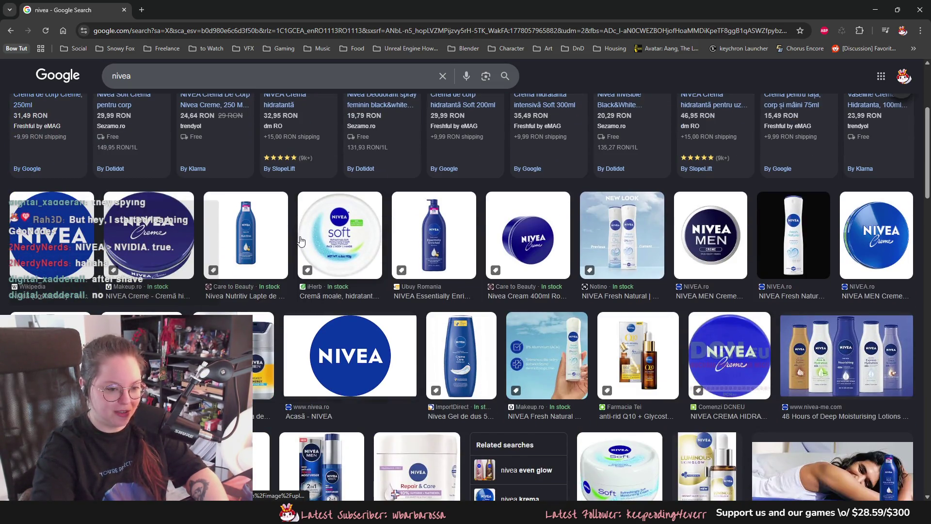
scroll(298, 239, up, 3)
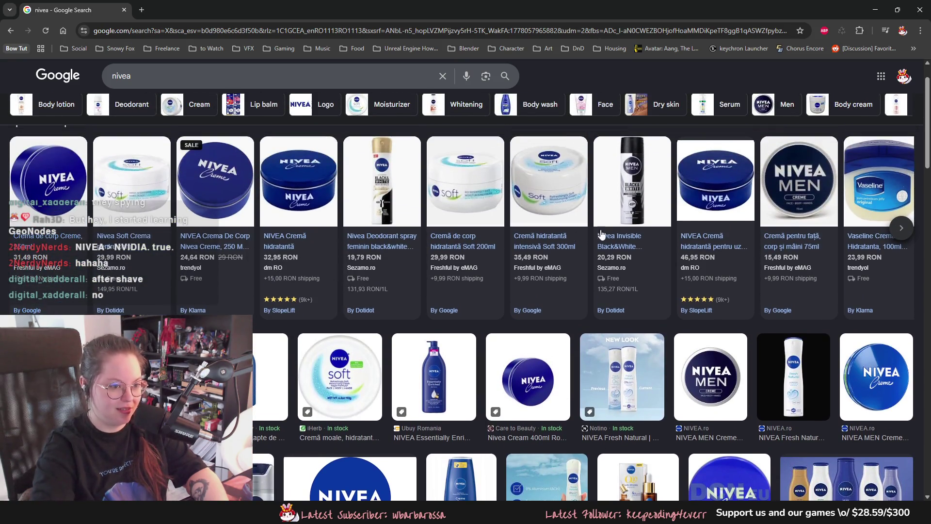
mouse_move(630, 176)
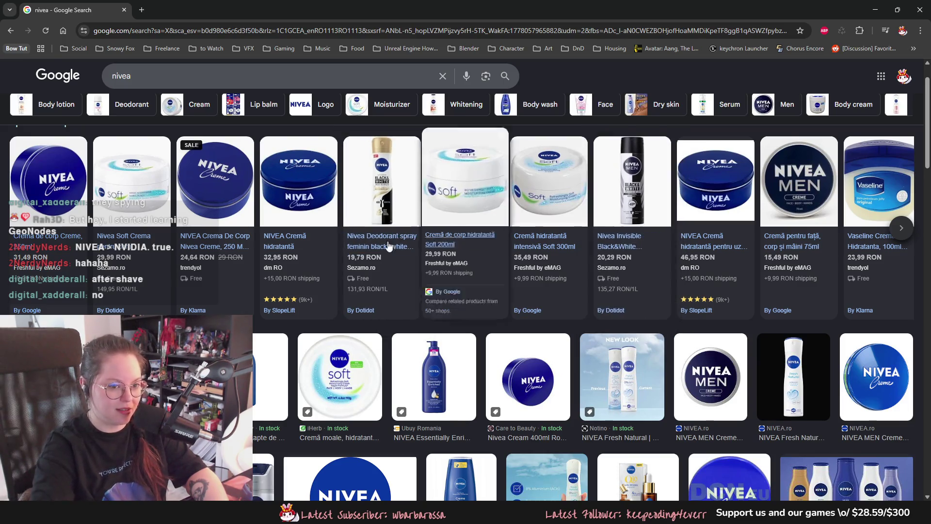
scroll(217, 176, up, 1)
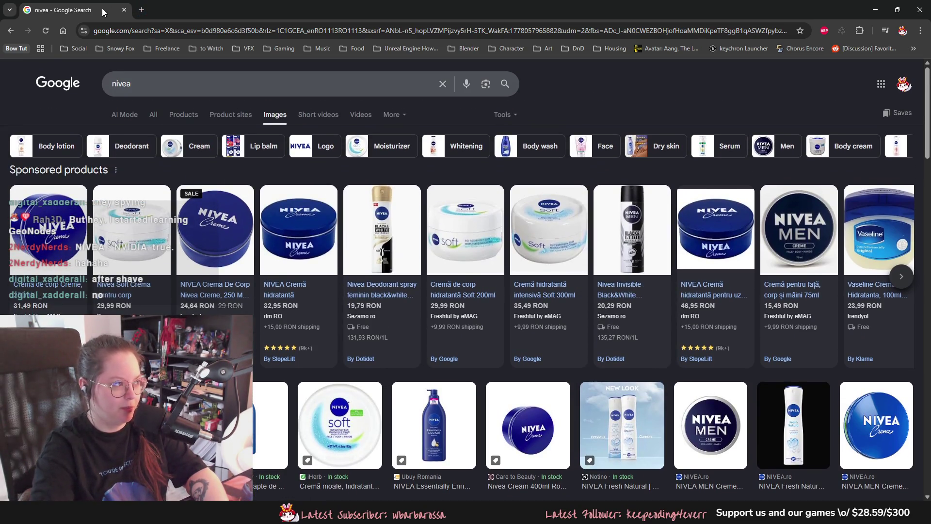
key(alt+Tab)
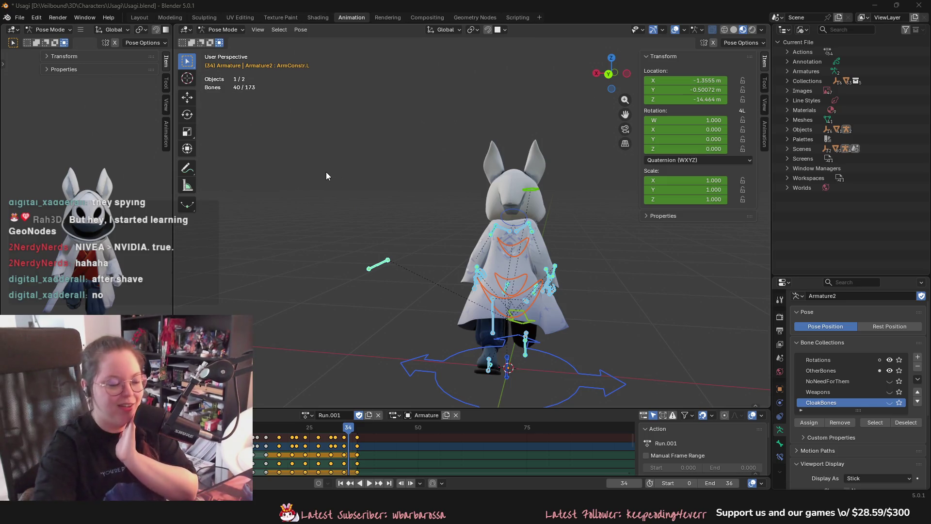
mouse_move(327, 172)
middle_down()
mouse_move(397, 249)
mouse_move(415, 249)
middle_up()
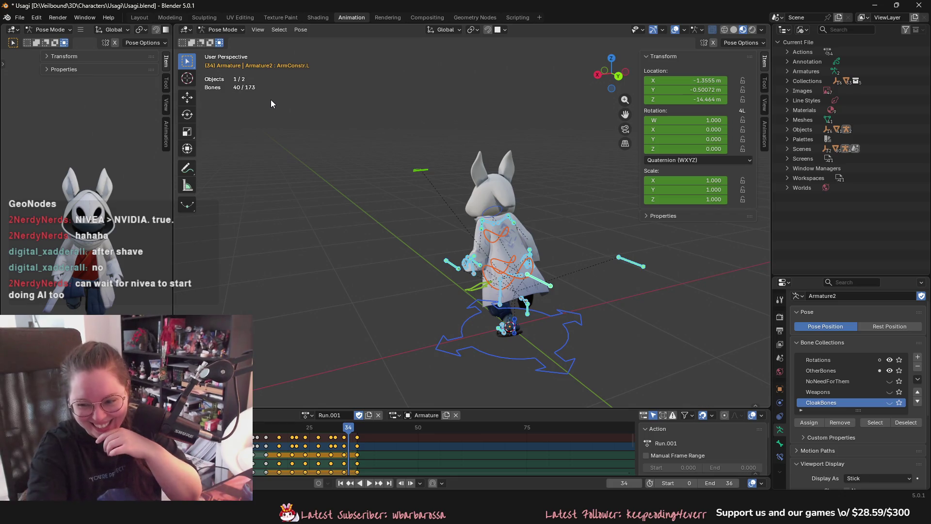
mouse_move(332, 160)
middle_down()
mouse_move(468, 161)
mouse_move(444, 240)
mouse_move(422, 232)
middle_up()
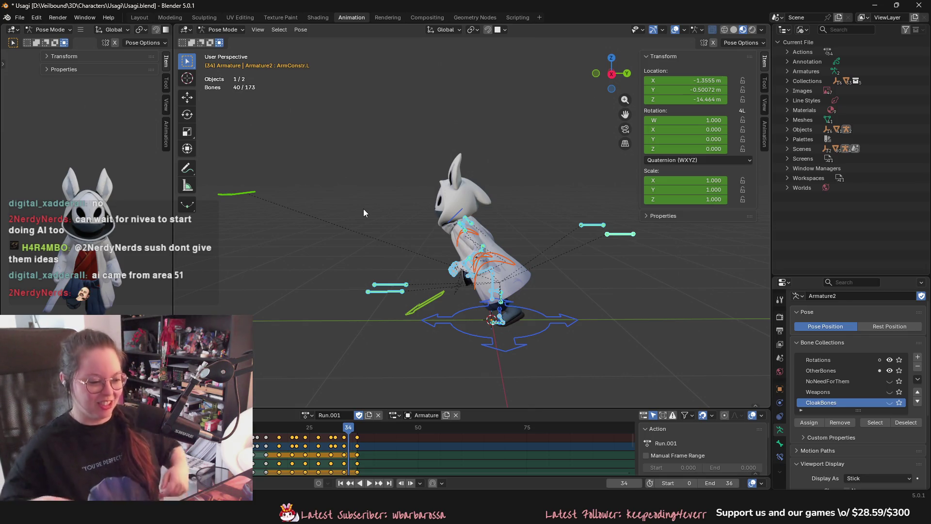
- Play the Run.001 cycle several times, then view it from a front-above angle and replay
mouse_move(464, 331)
middle_down()
mouse_move(316, 318)
mouse_move(428, 311)
mouse_move(328, 214)
mouse_move(406, 213)
mouse_move(540, 283)
mouse_move(513, 292)
middle_up()
key(space)
key(space)
scroll(523, 276, up, 4)
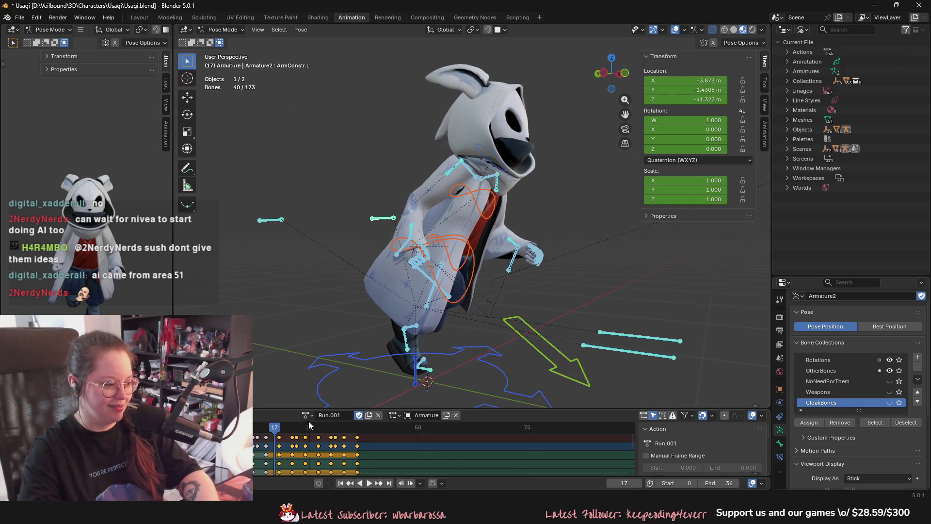
key(space)
key(space)
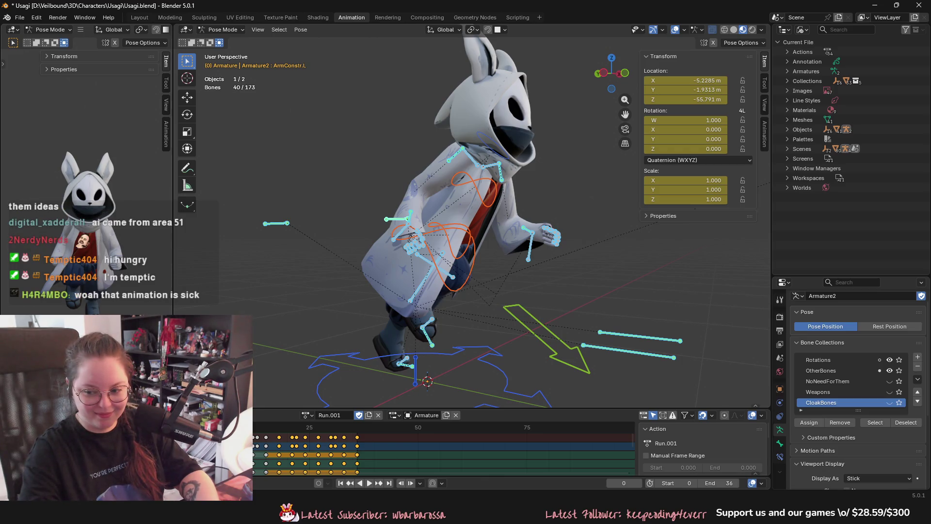
key(space)
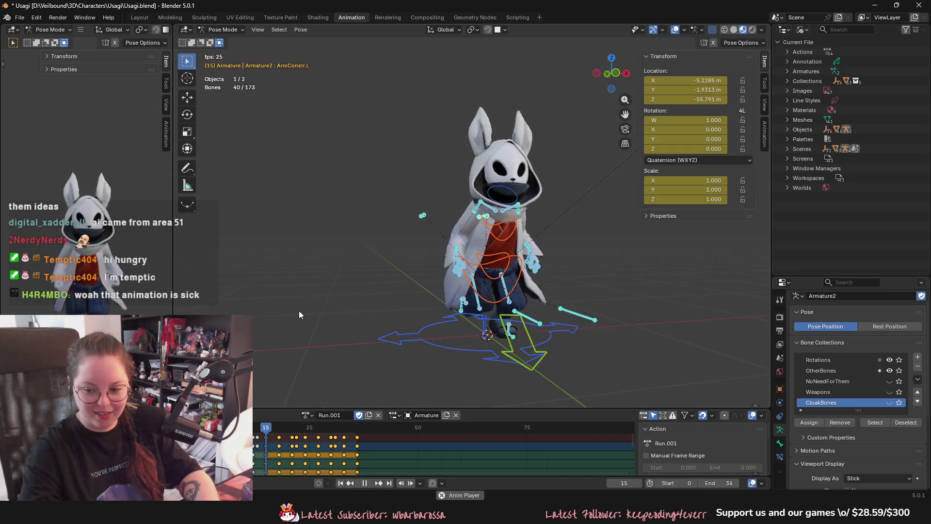
key(space)
middle_drag(295, 280, 345, 293)
mouse_move(345, 354)
middle_down()
mouse_move(517, 344)
mouse_move(270, 348)
mouse_move(327, 424)
middle_up()
key(space)
key(space)
- Assign the Running action to the armature and preview its playback
click(306, 415)
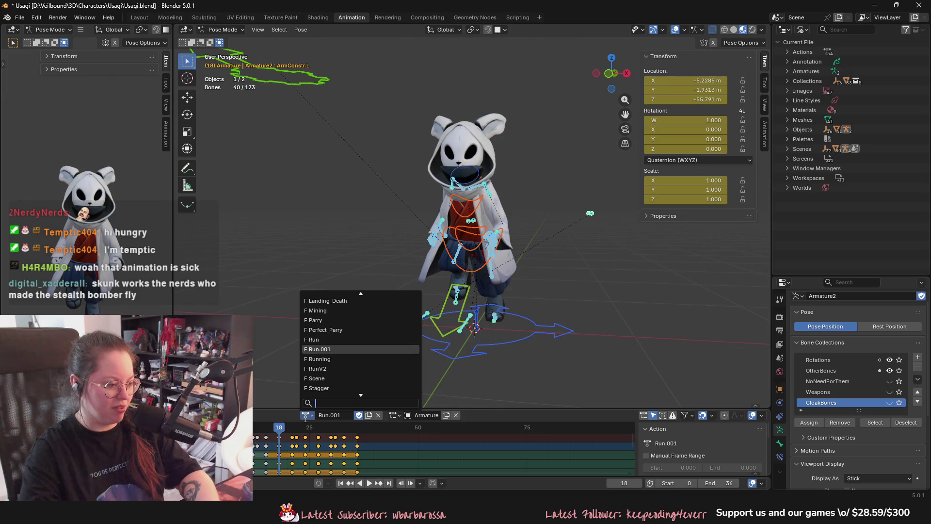
click(317, 359)
key(shift+Left)
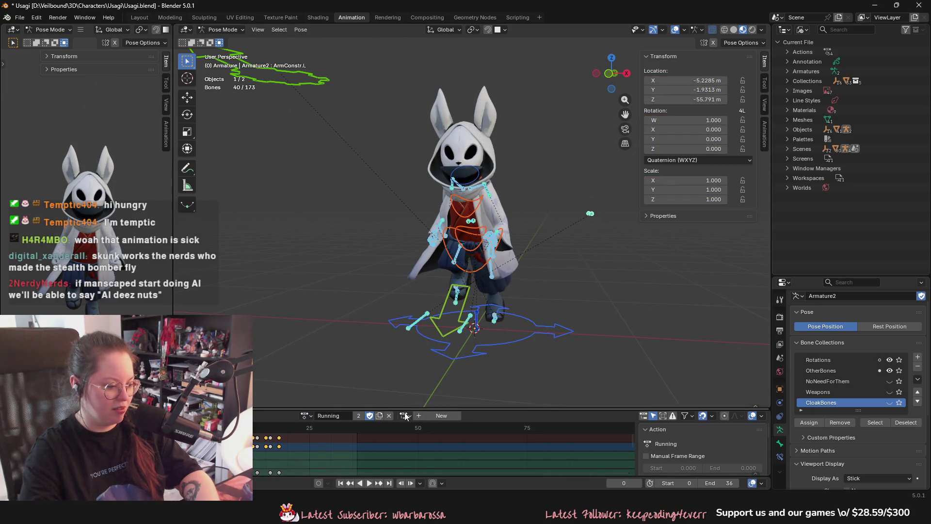
key(space)
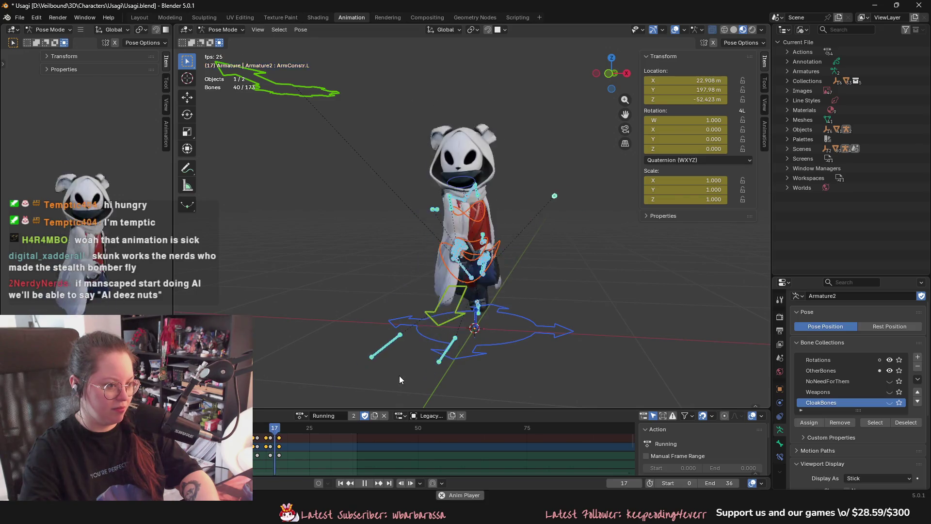
key(space)
- Switch the armature to RunV2 and preview it, then assign Run.001
click(301, 415)
click(330, 338)
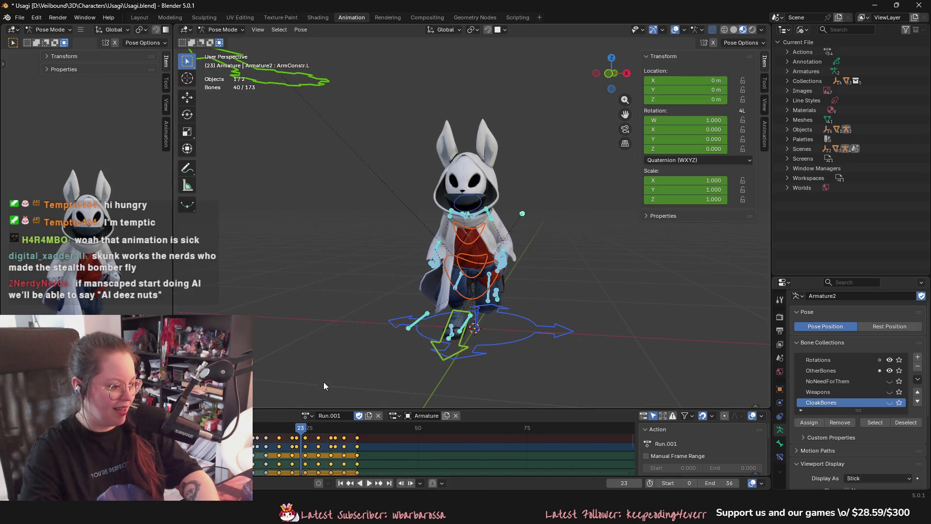
click(301, 415)
click(320, 373)
key(space)
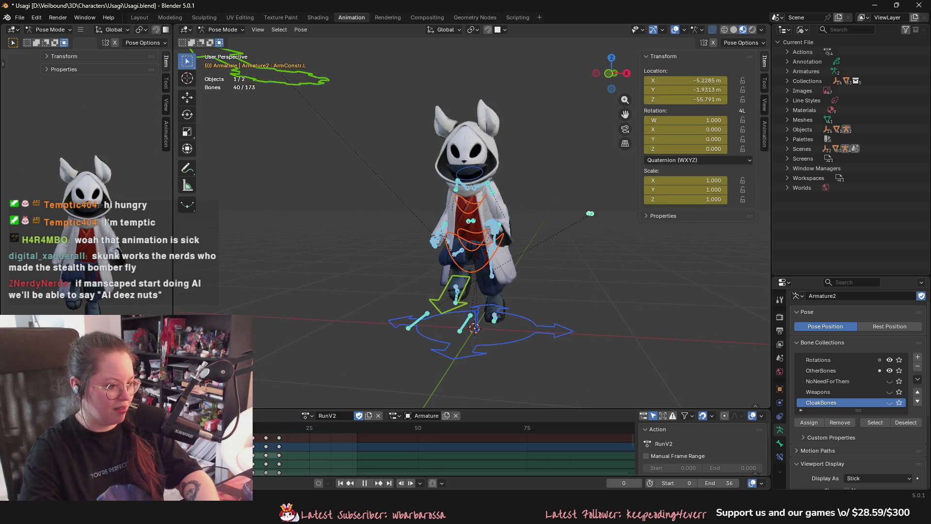
key(space)
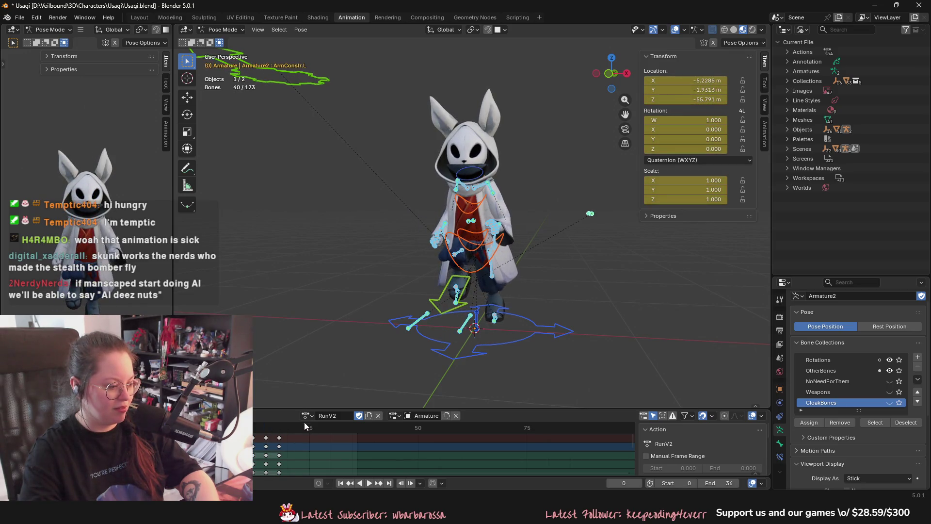
click(305, 416)
click(316, 398)
- Play Run.001, then start Play-In-Editor and run the rabbit along the beach toward the pond
key(space)
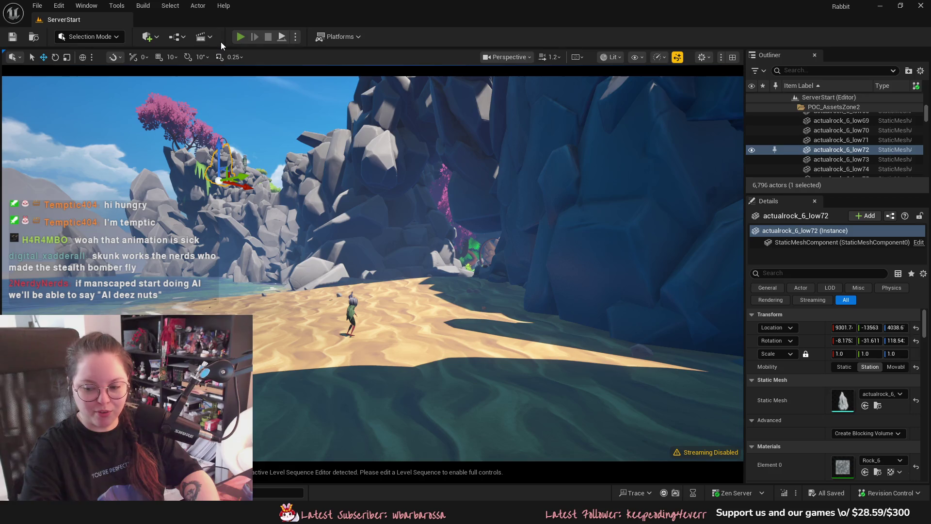
key(alt+p)
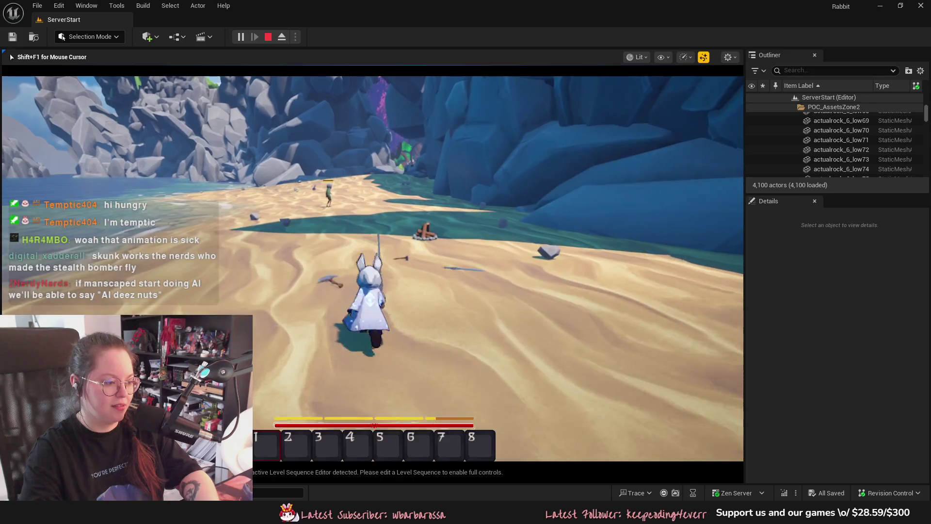
key(w)
key(w)
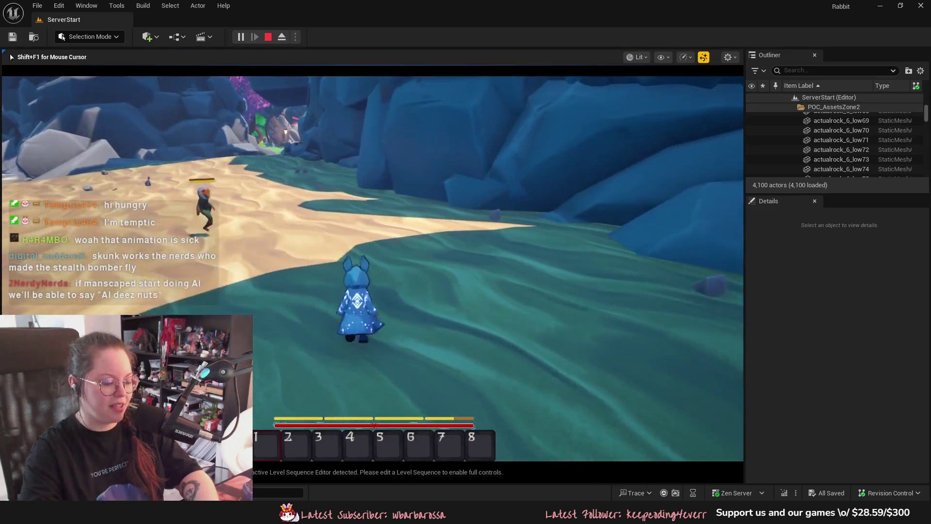
key(w)
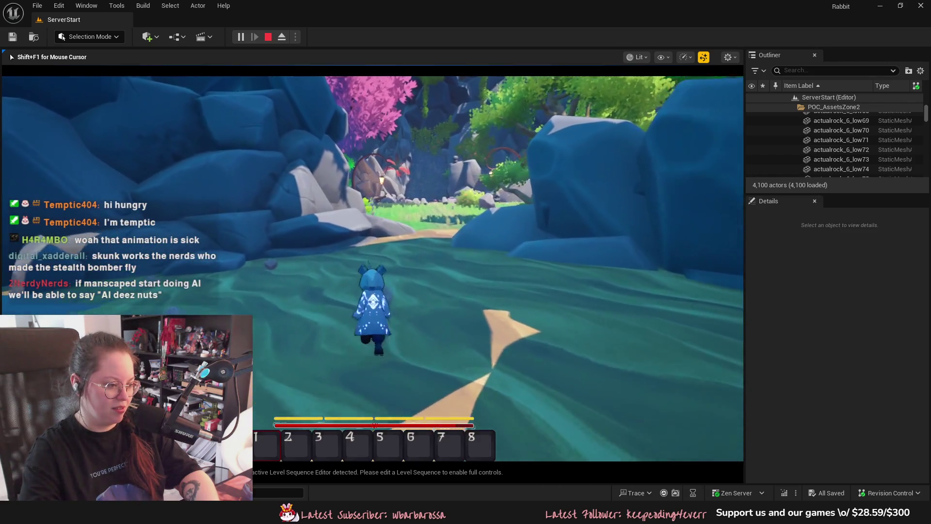
key(w)
key(w)
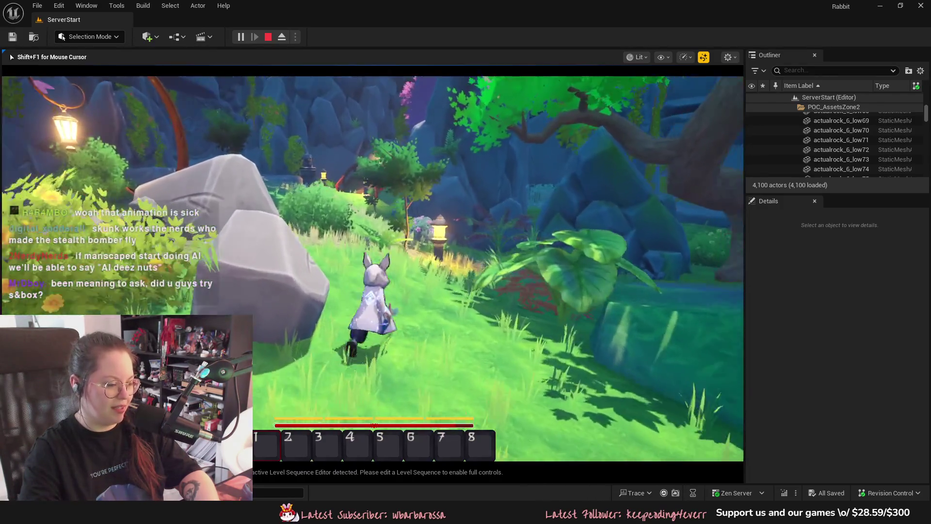
key(w)
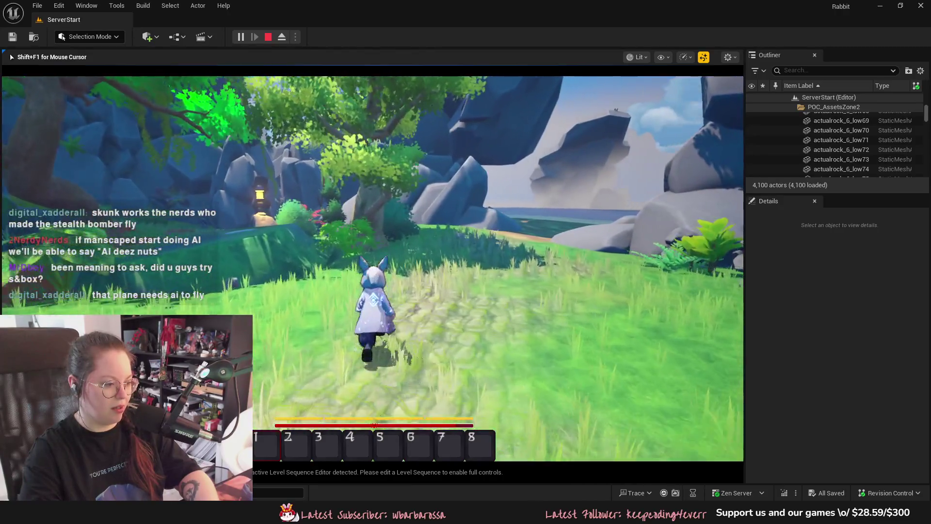
key(w)
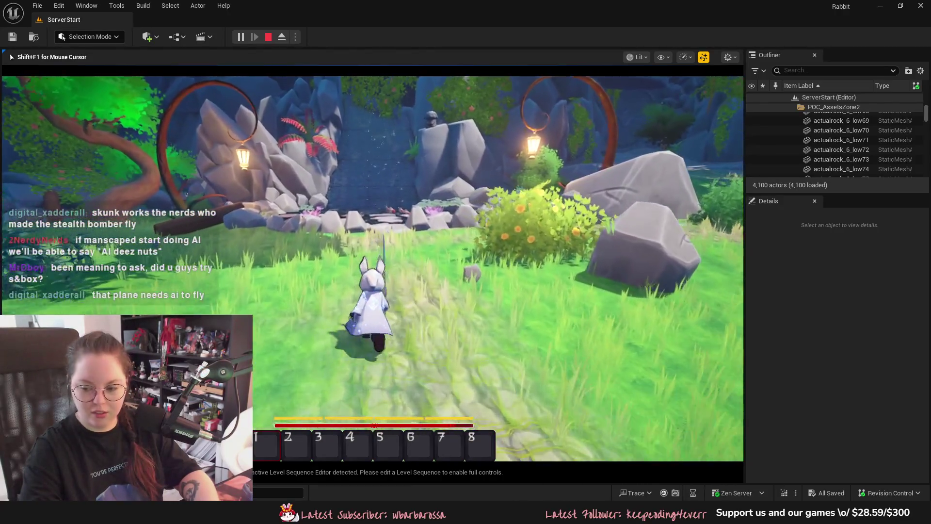
key(w)
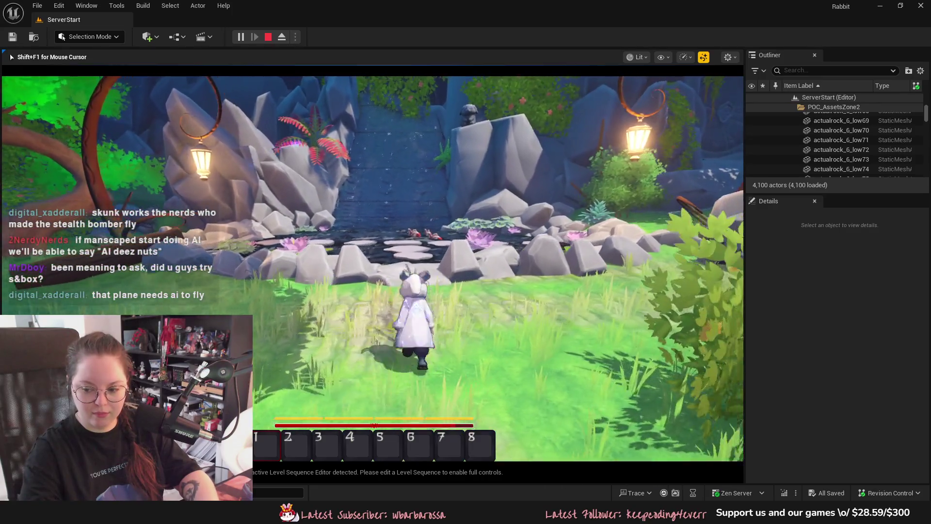
- Steer the rabbit around the pond, leaping past the log toward the open grass field
key(a)
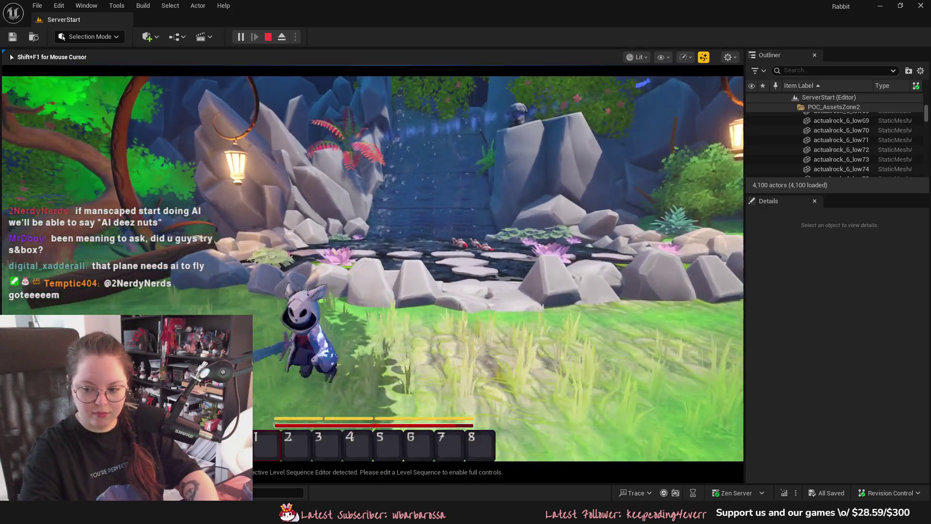
key(d)
key(a)
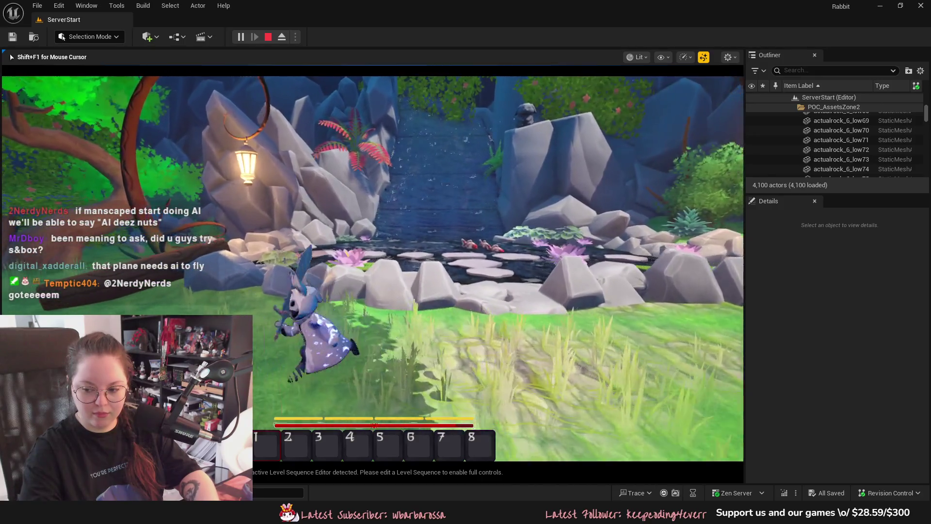
key(w)
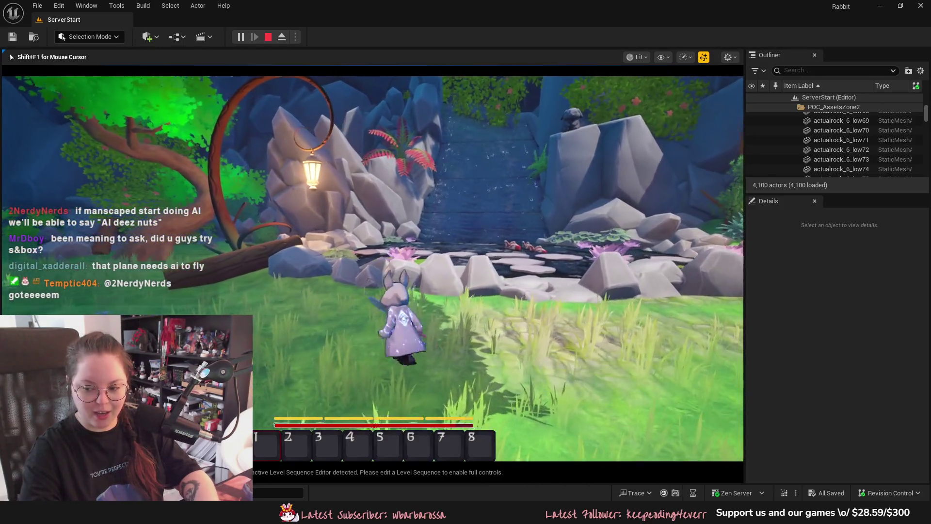
key(a)
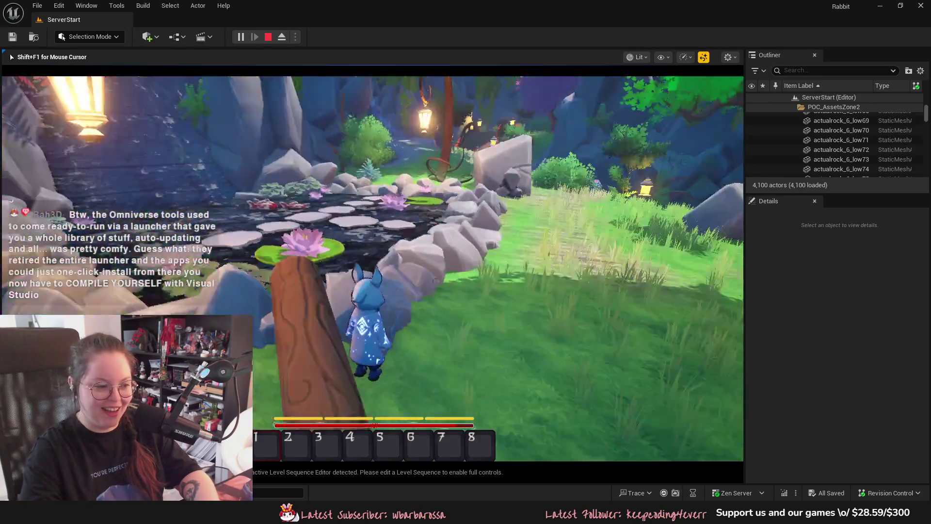
key(a)
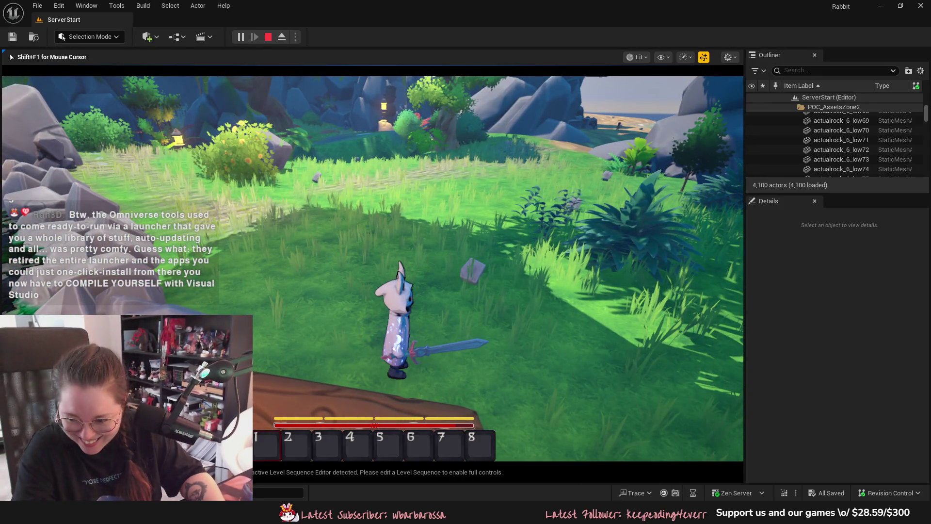